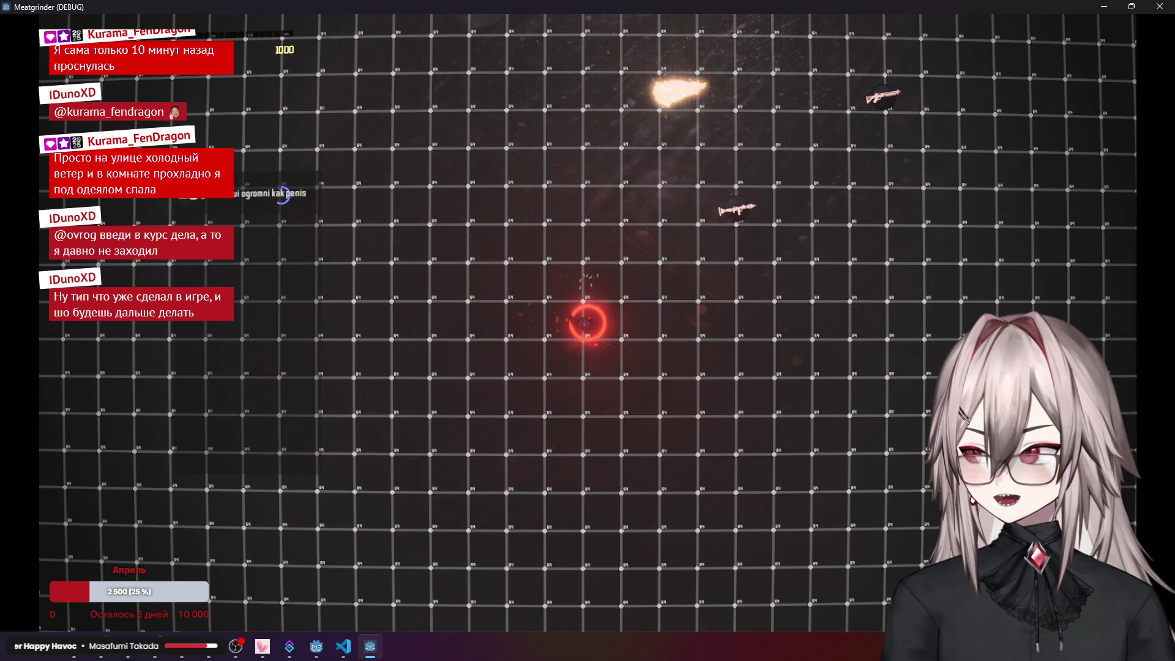
- Close the Meatgrinder debug game and switch to the browser showing the Control documentation
left_click(1159, 6)
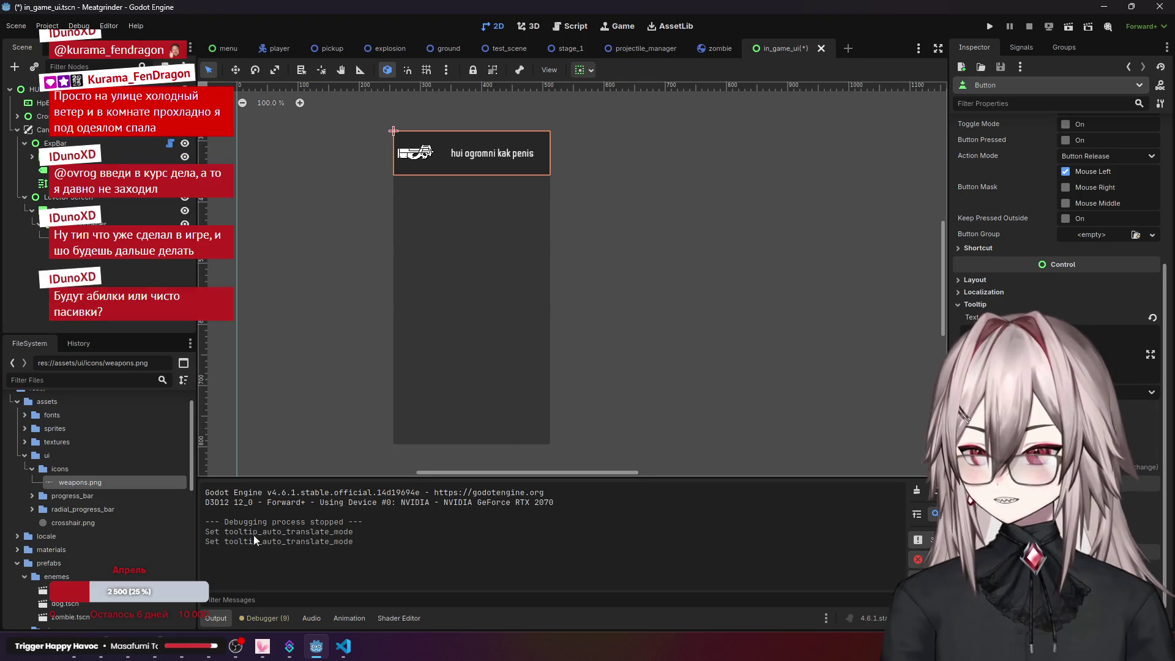
left_click(84, 656)
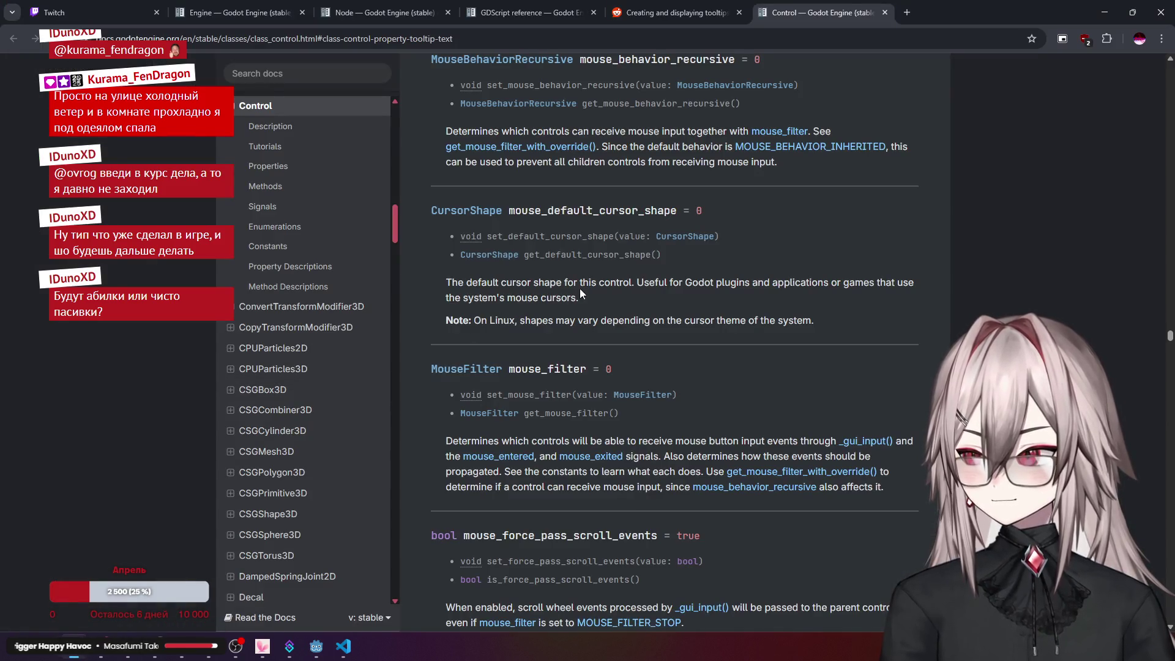
- Close the Control docs tab, follow the Reddit thread's 'documented' link to tooltip_text, and return to Godot
key("ctrl+w")
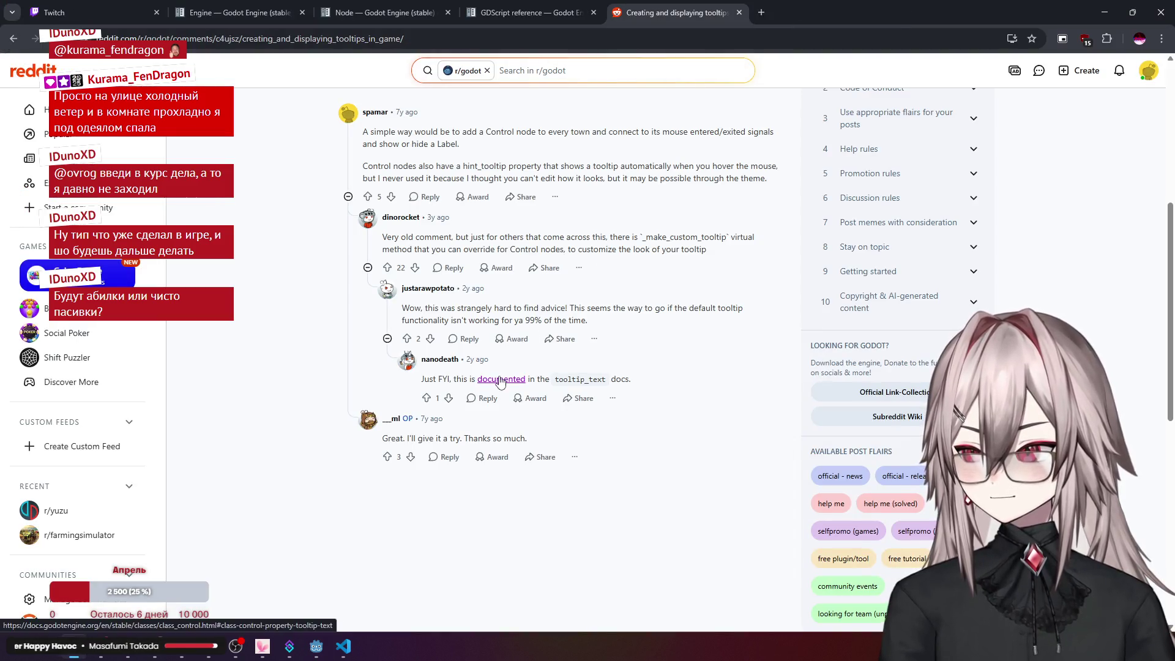
left_click(500, 379)
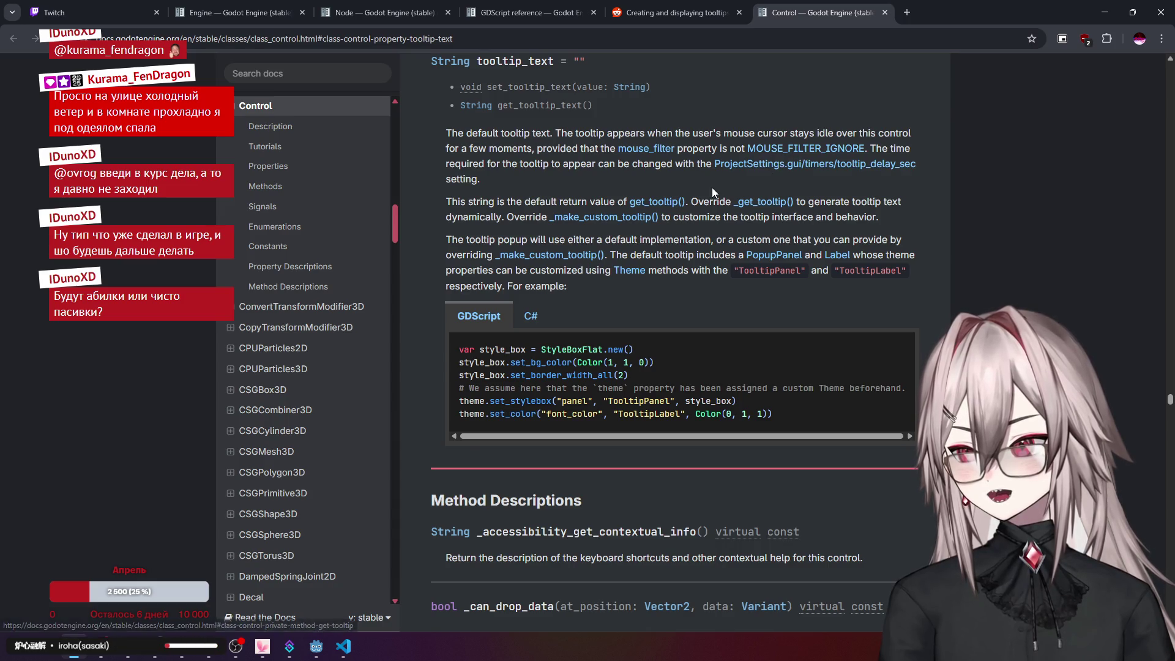
left_click(343, 646)
left_click(316, 646)
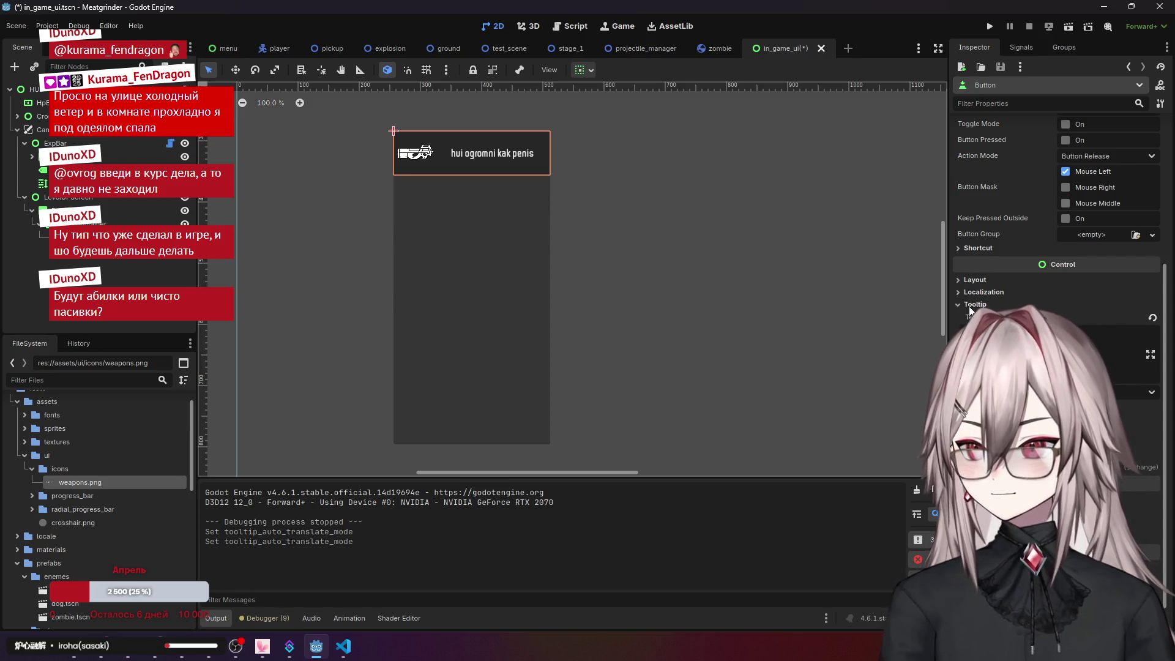
- Expand the weapon button's Mouse settings, compare Mouse Filter with the docs, then select LevelUpScreen
scroll(972, 302, "up", 2)
left_click(992, 367)
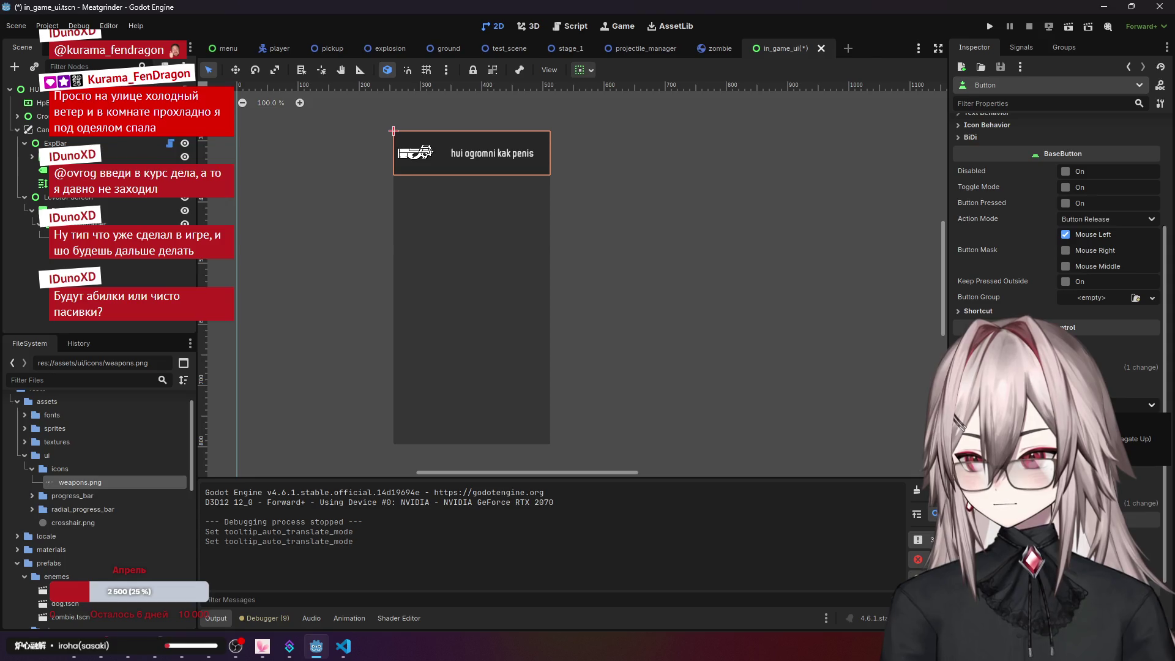
mouse_move(987, 401)
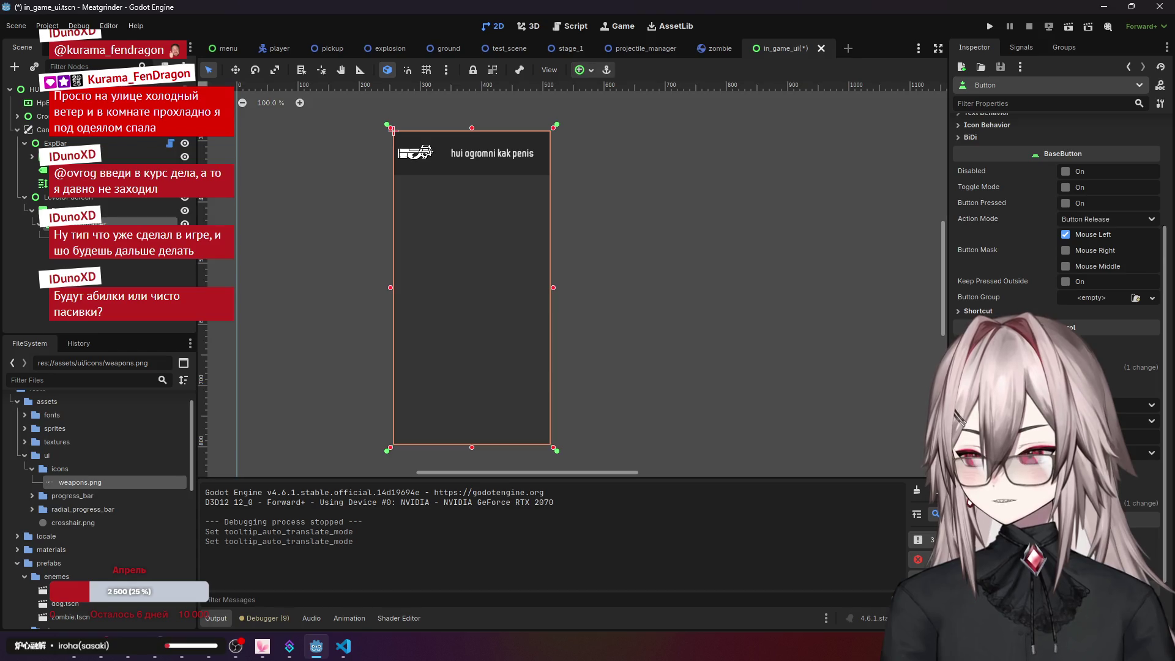
left_click(81, 653)
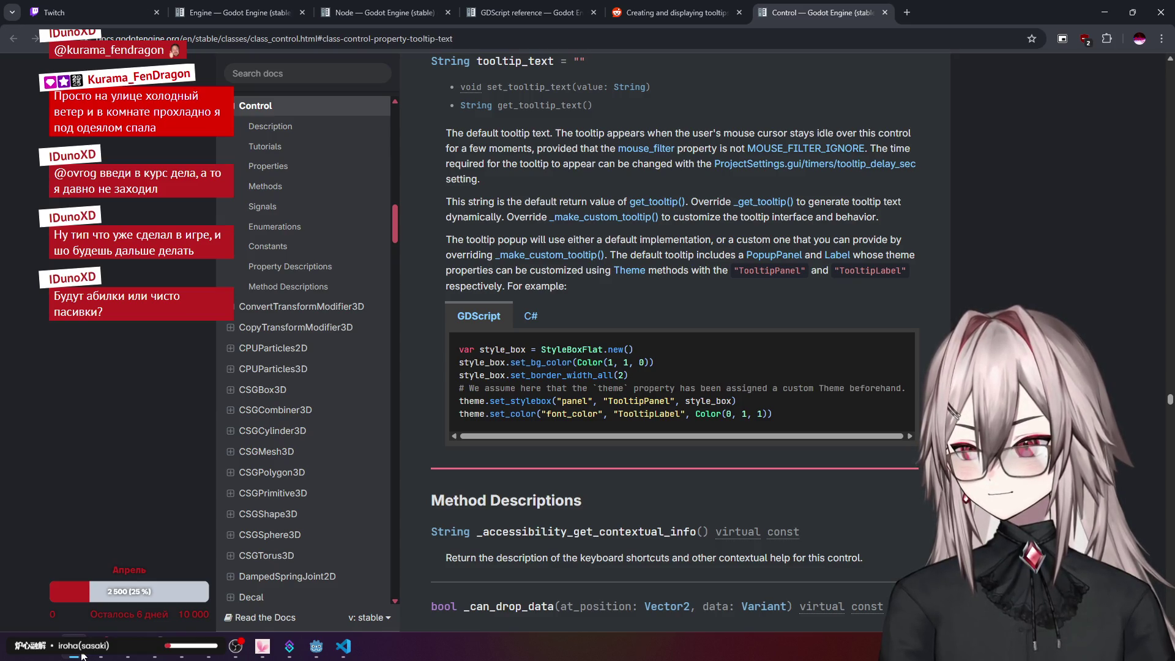
left_click(81, 654)
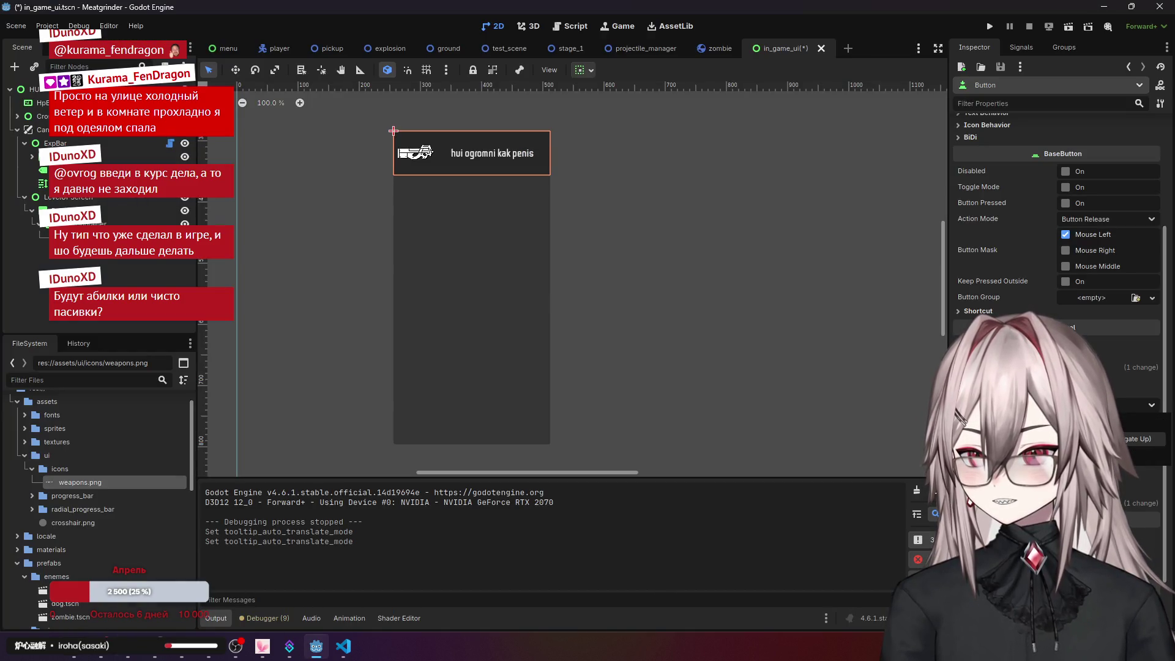
left_click(1121, 403)
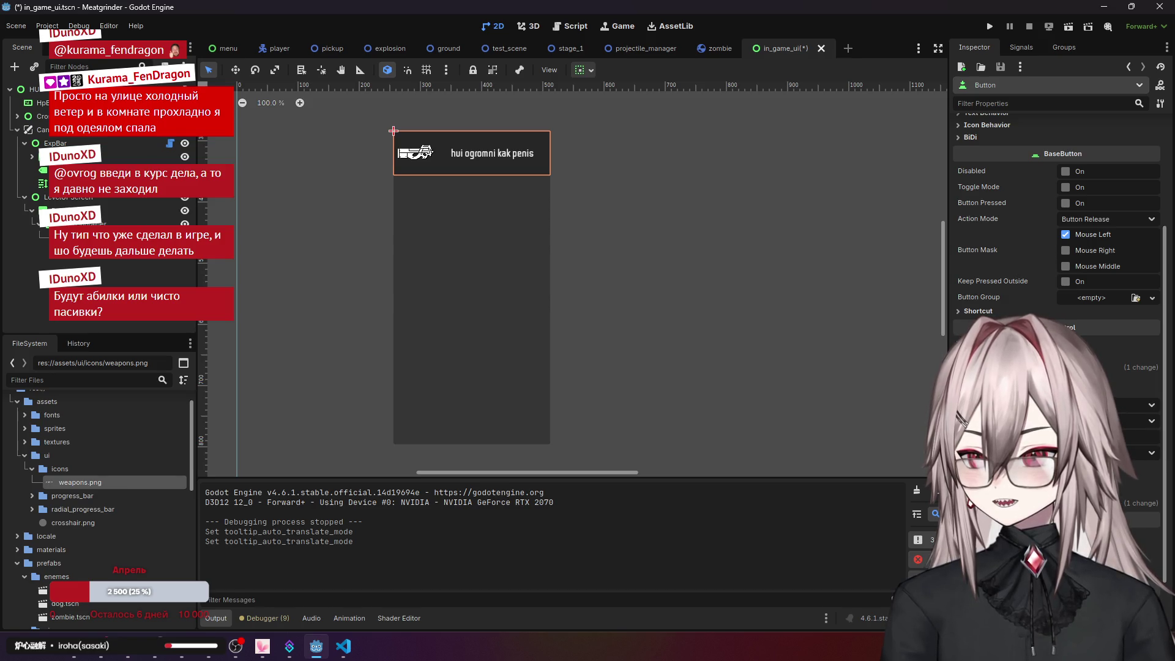
left_click(37, 129)
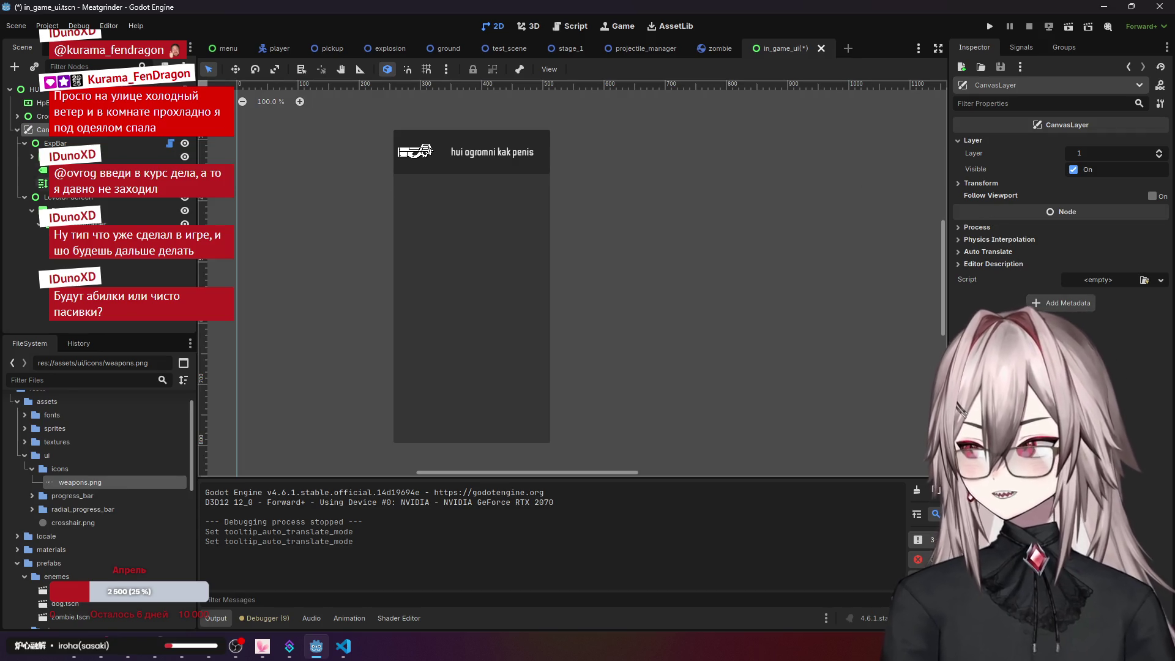
left_click(75, 197)
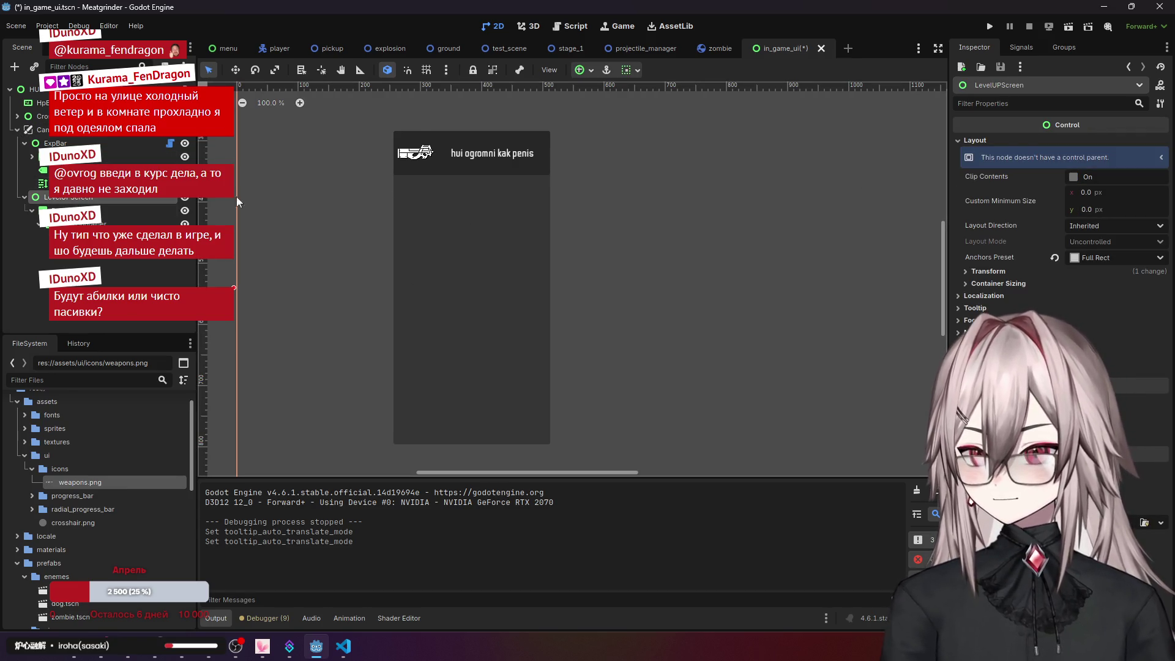
- Select the Panel's weapon Button and switch its Disabled property on, then off again
left_click(74, 210)
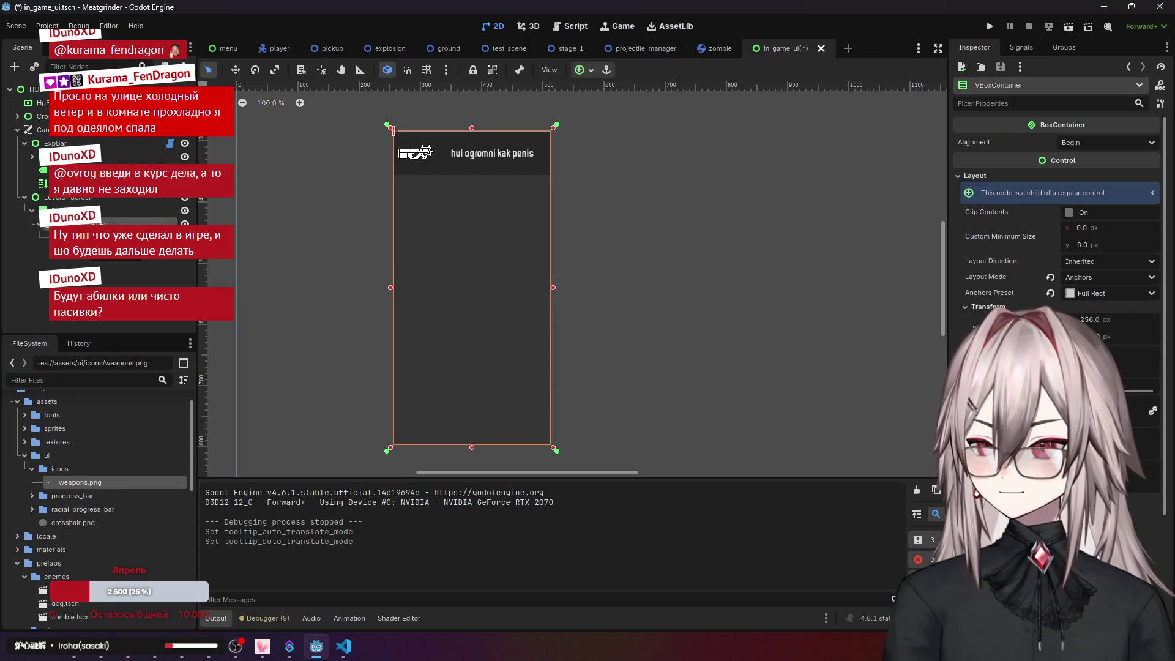
left_click(86, 237)
scroll(1012, 239, "up", 2)
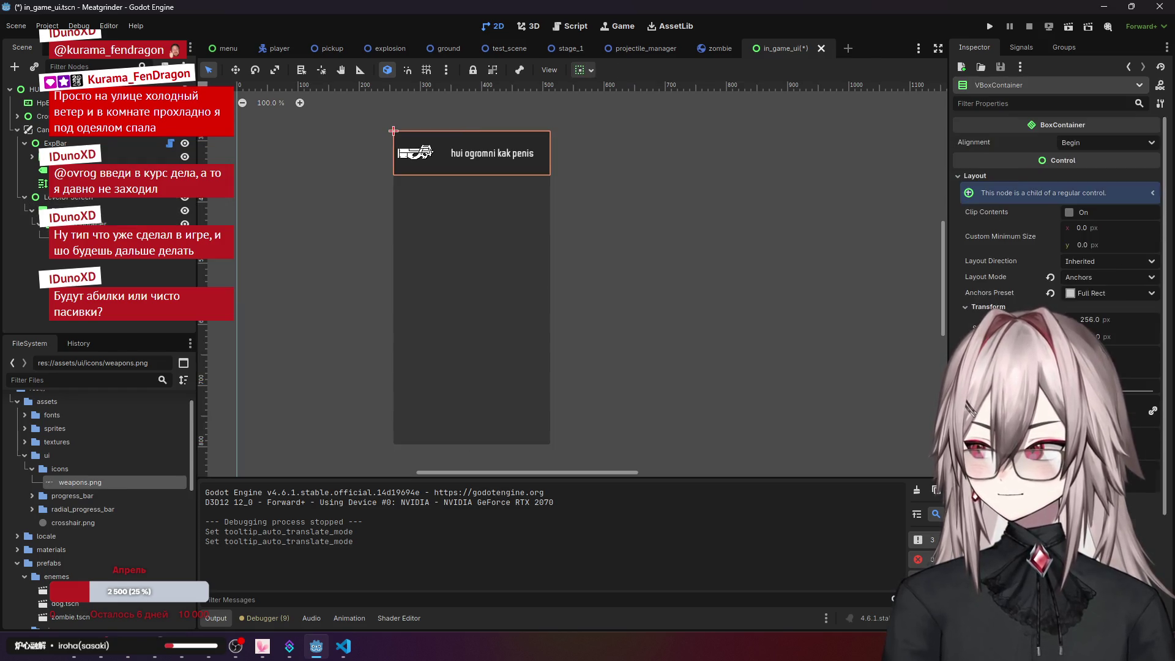
scroll(1012, 236, "up", 3)
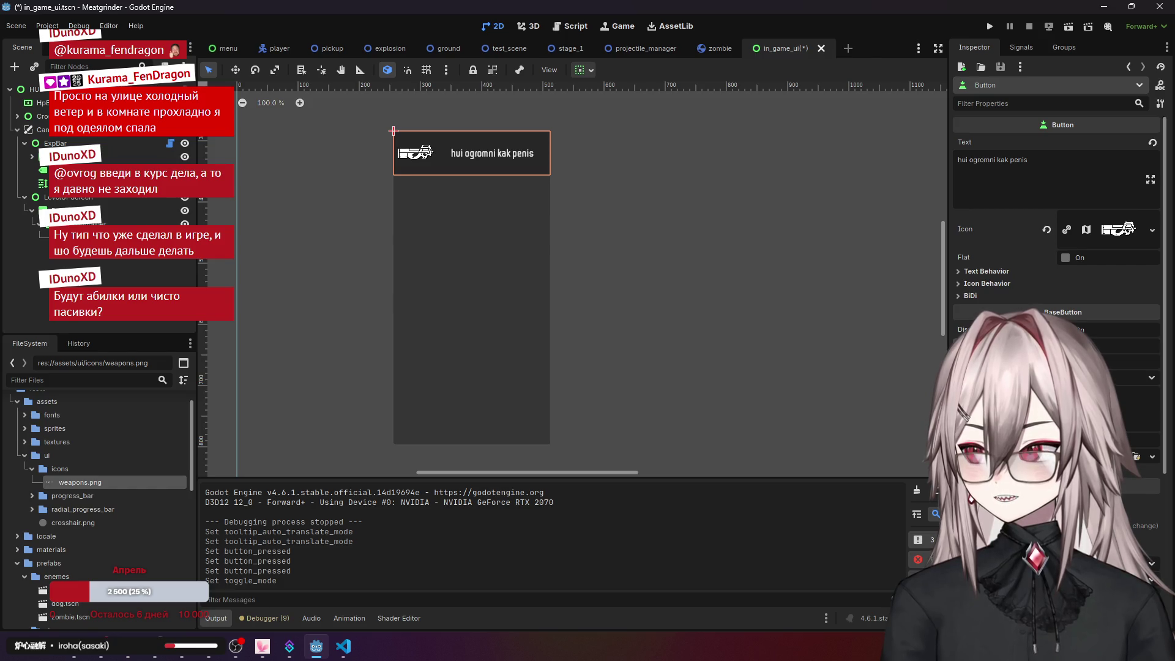
left_click(1065, 329)
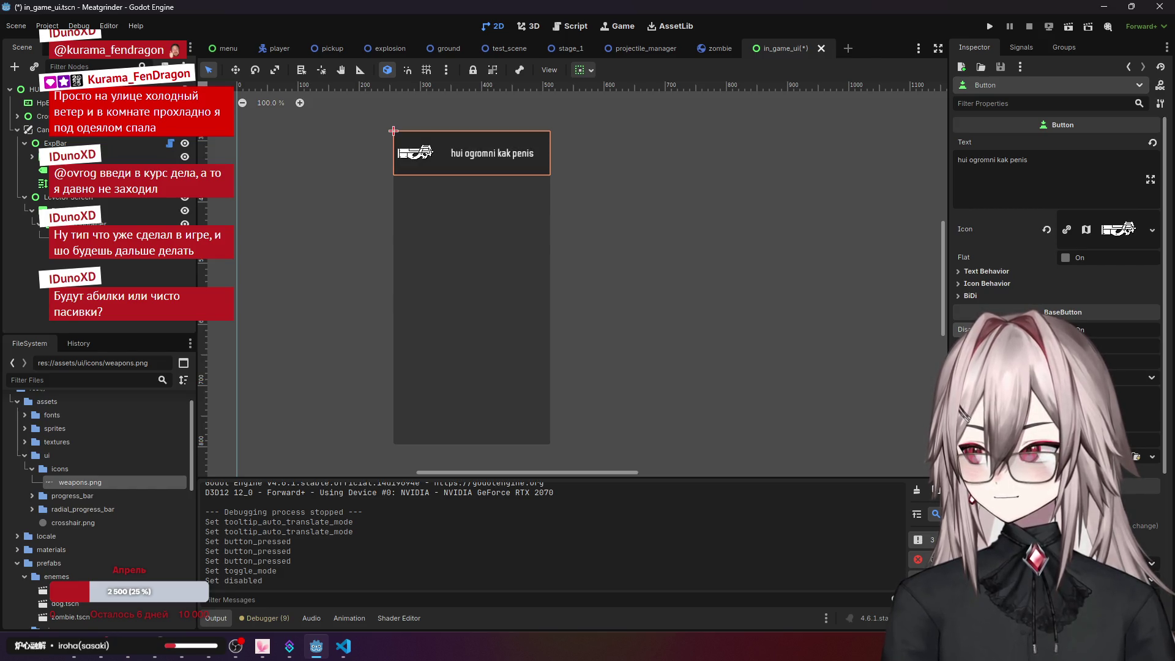
left_click(1065, 329)
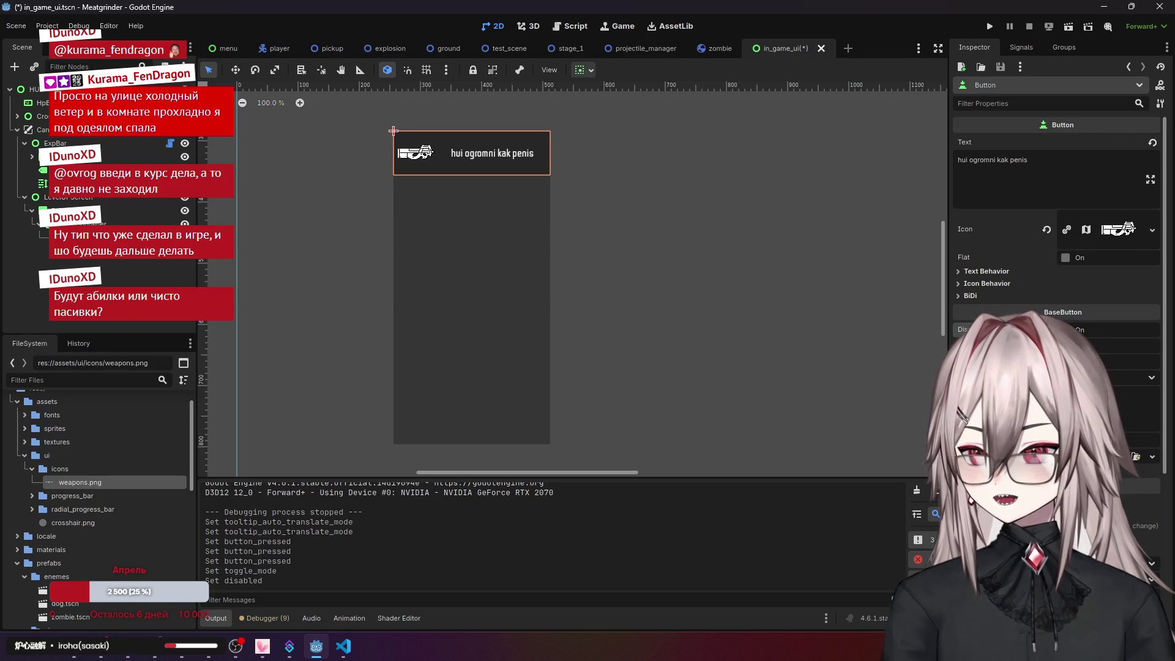
scroll(1057, 275, "down", 3)
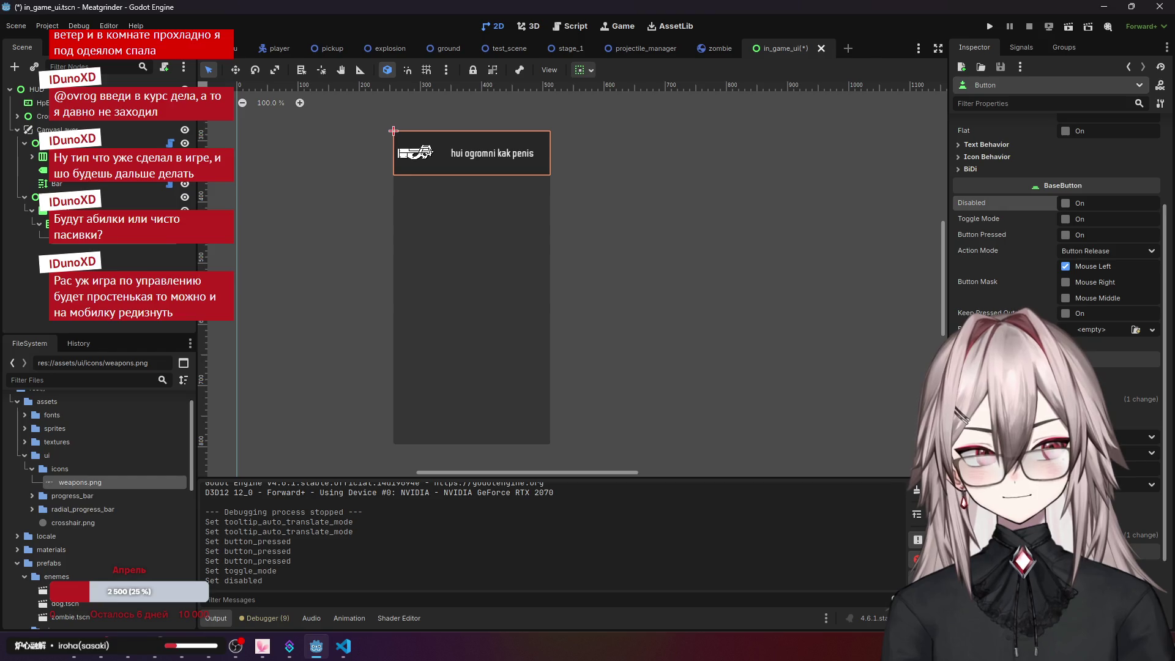
scroll(1057, 276, "up", 3)
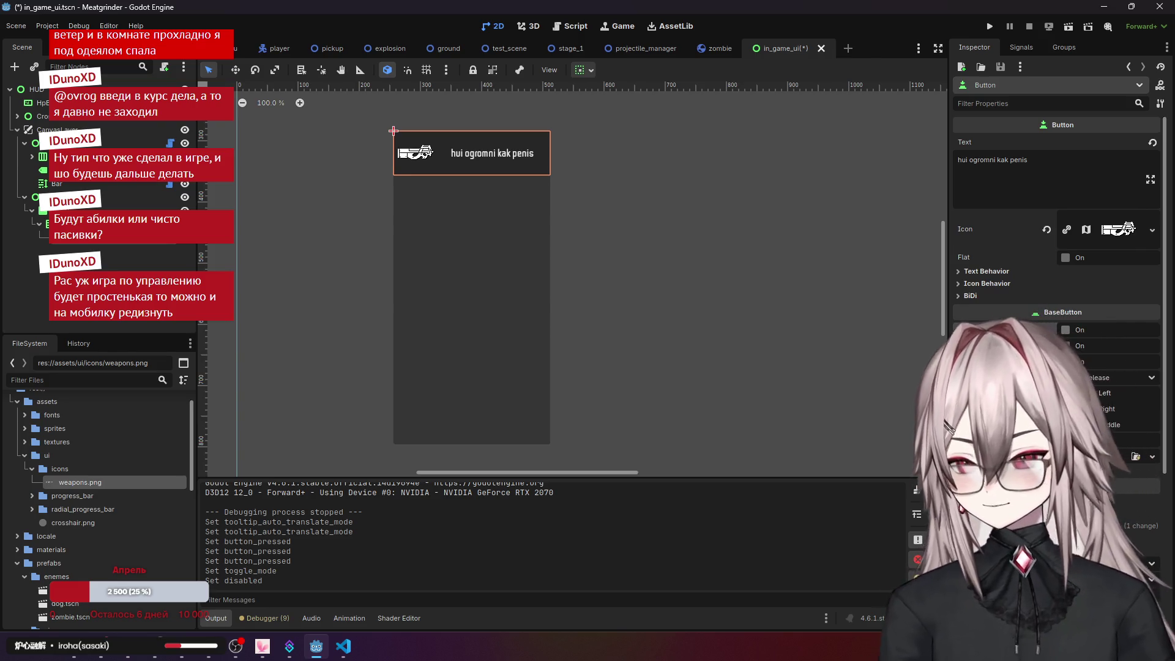
left_click(991, 271)
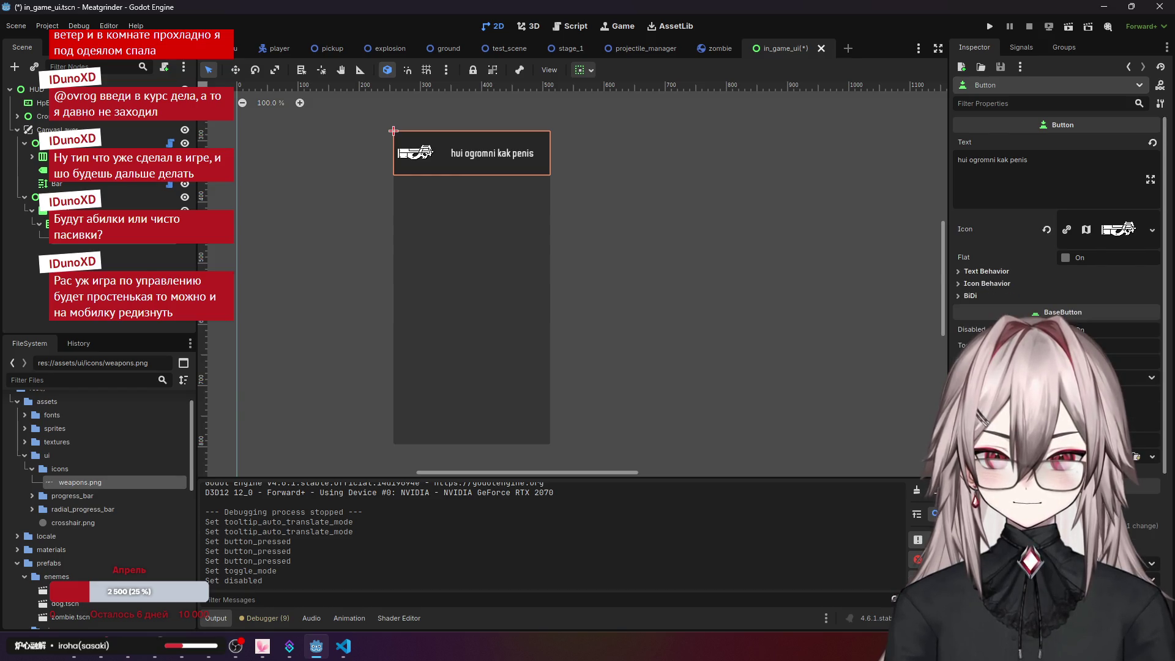
left_click(990, 271)
scroll(990, 271, "down", 2)
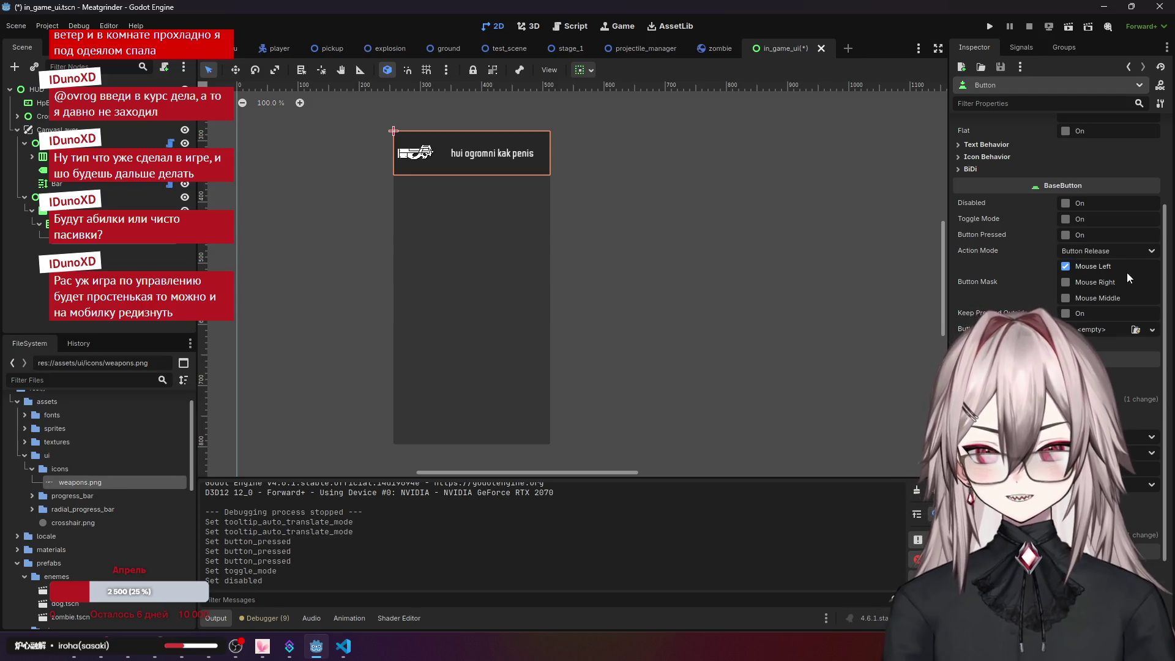
left_click(1133, 250)
left_click(1133, 249)
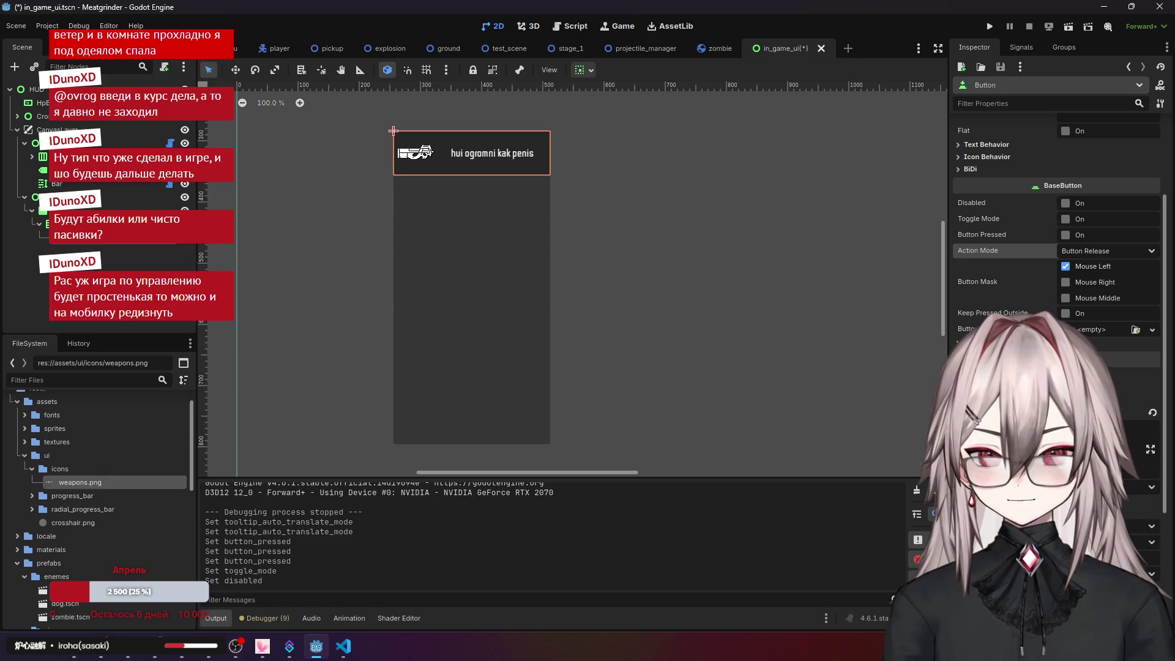
scroll(1057, 275, "down", 3)
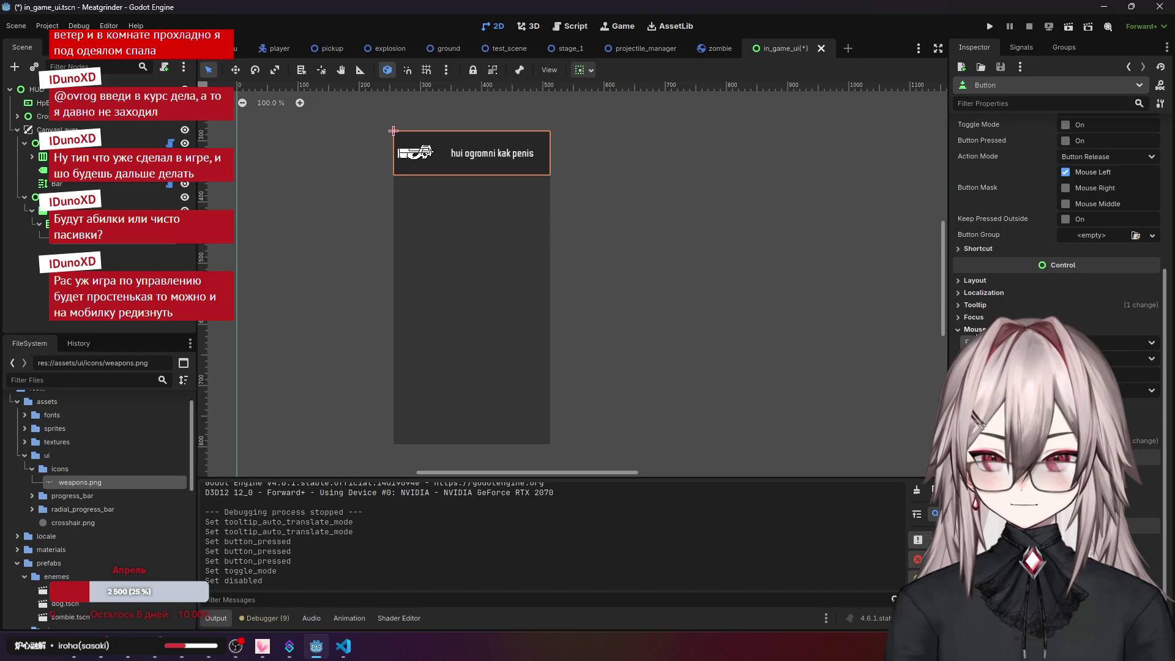
scroll(1057, 245, "up", 2)
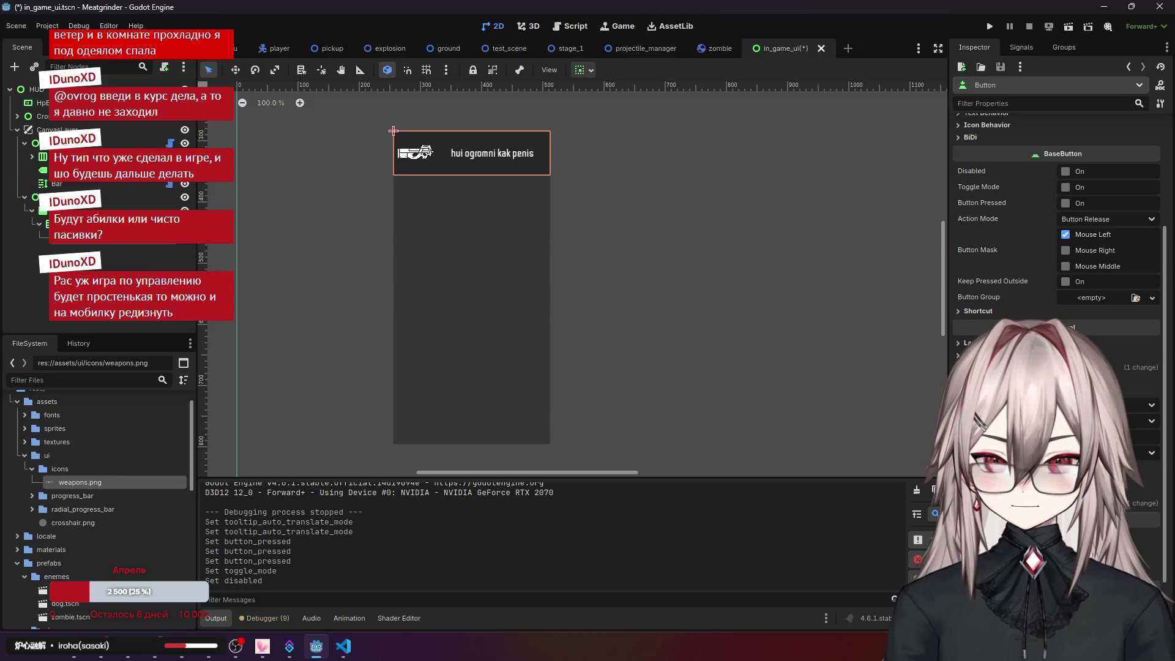
- Run the project, start the TEST level, shoot four enemies, and close the game window
left_click(992, 27)
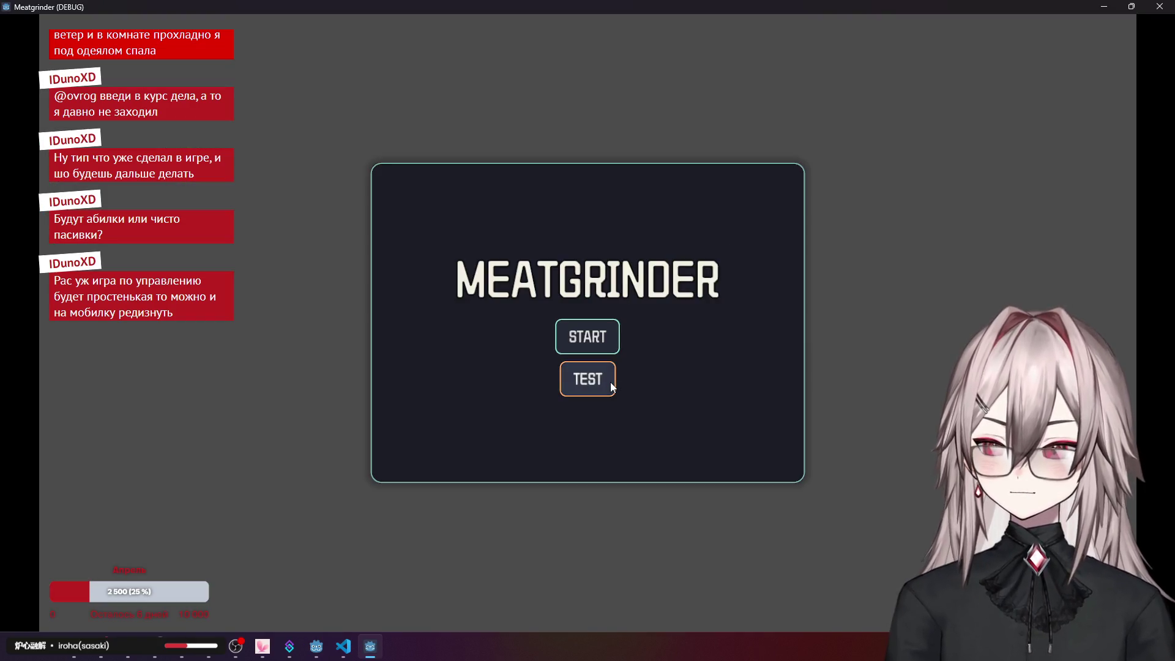
left_click(612, 386)
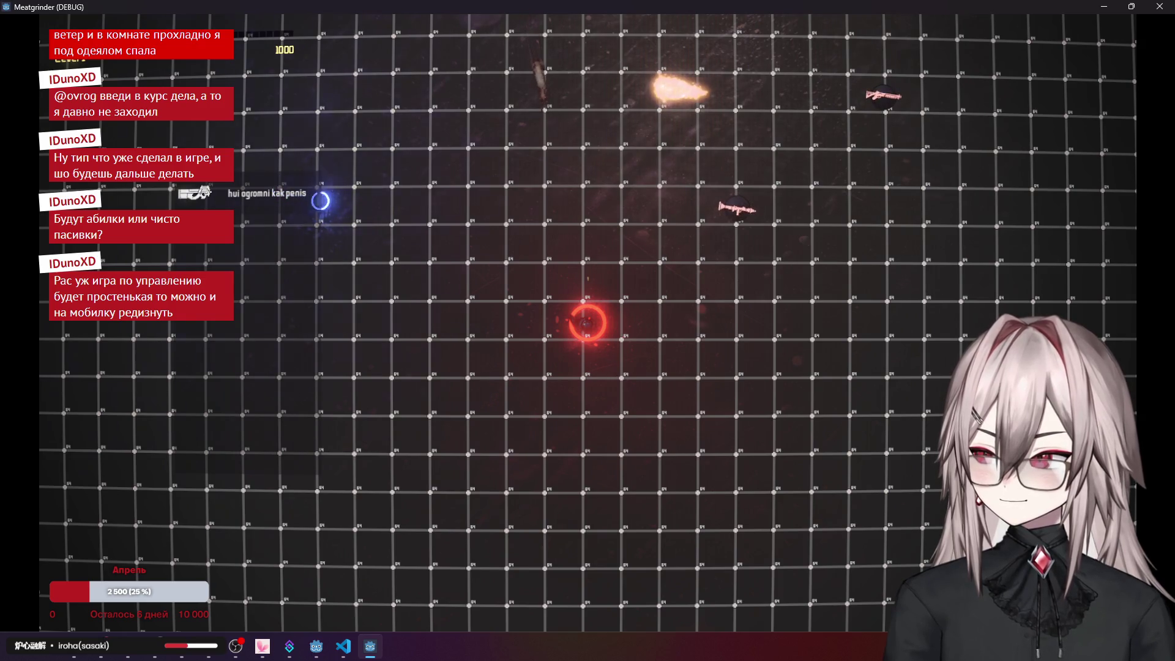
left_click(539, 132)
left_click(194, 206)
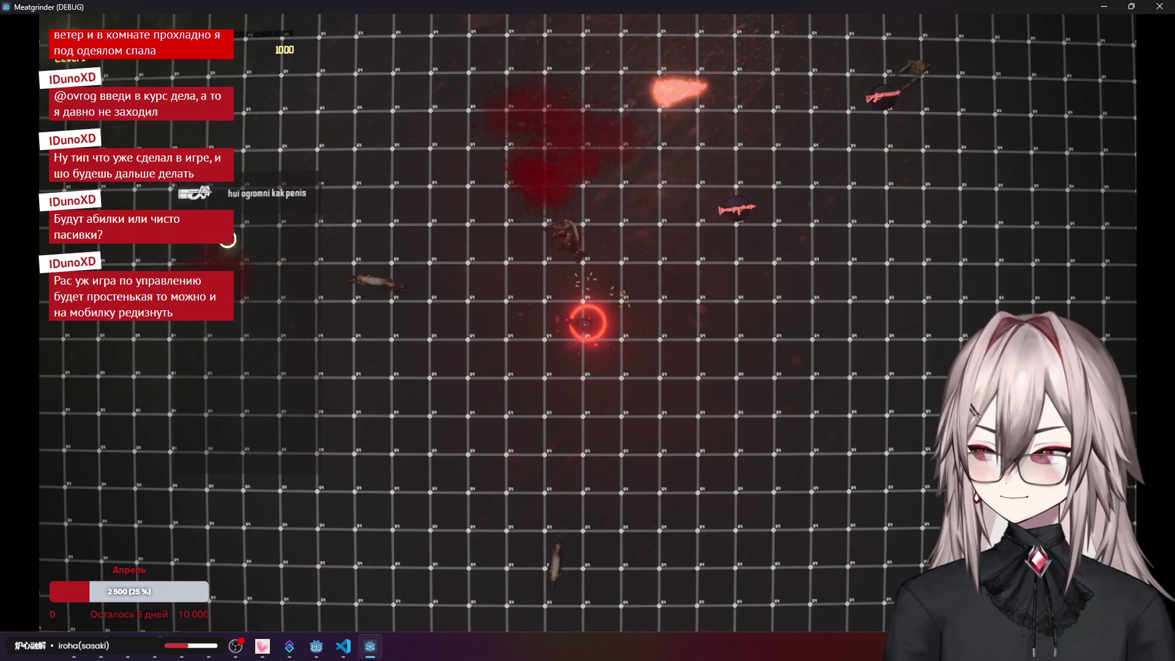
left_click(425, 269)
left_click(582, 433)
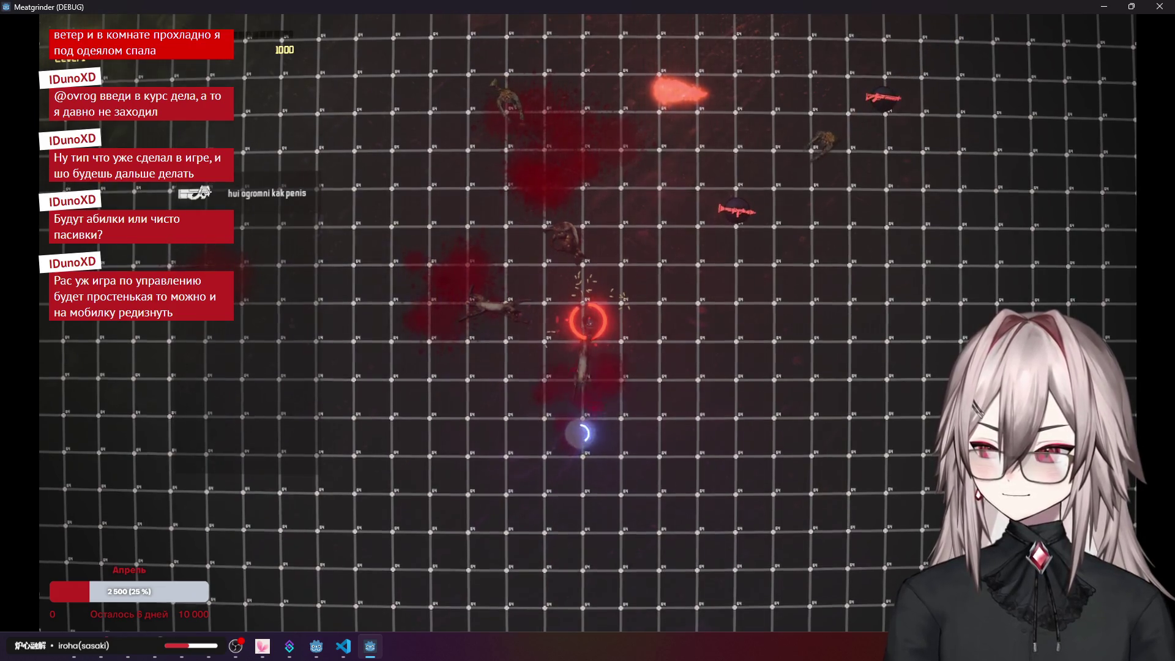
left_click(1160, 7)
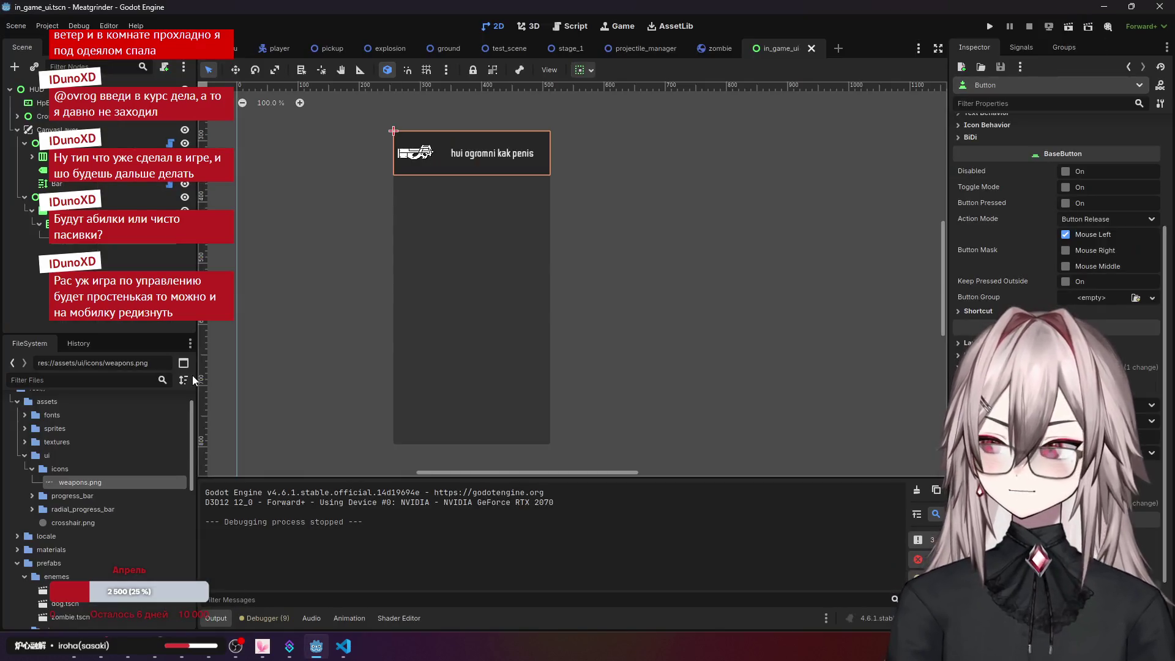
- Open player.gd in VS Code and inspect the movement input line in _physics_process
left_click(343, 645)
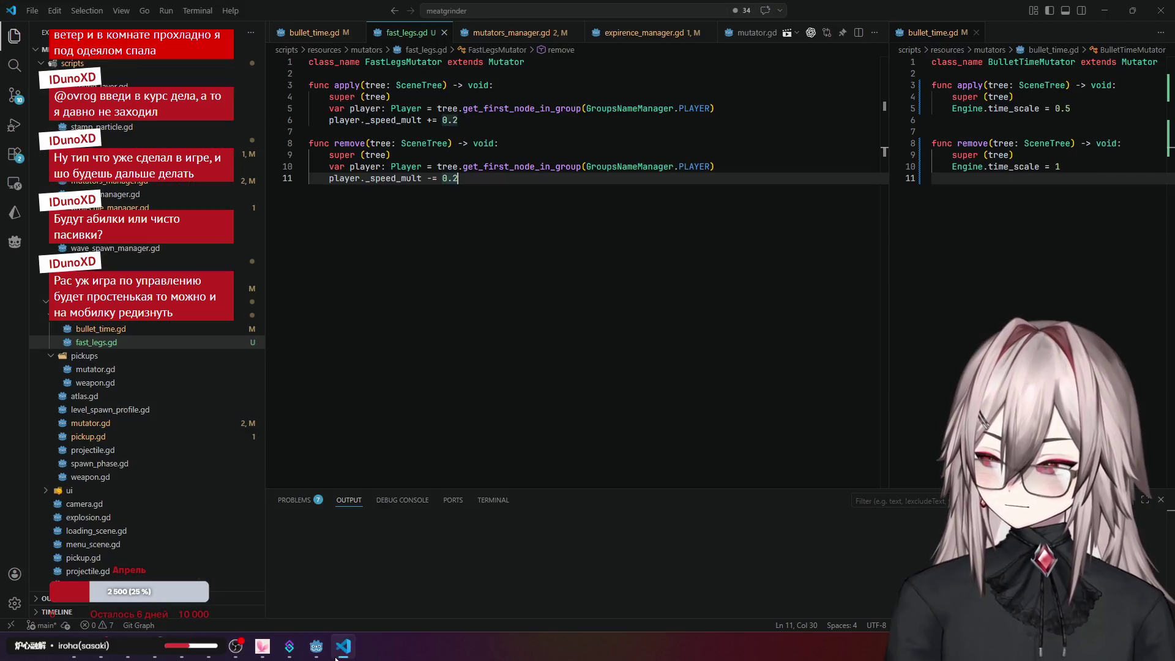
scroll(129, 341, "up", 1)
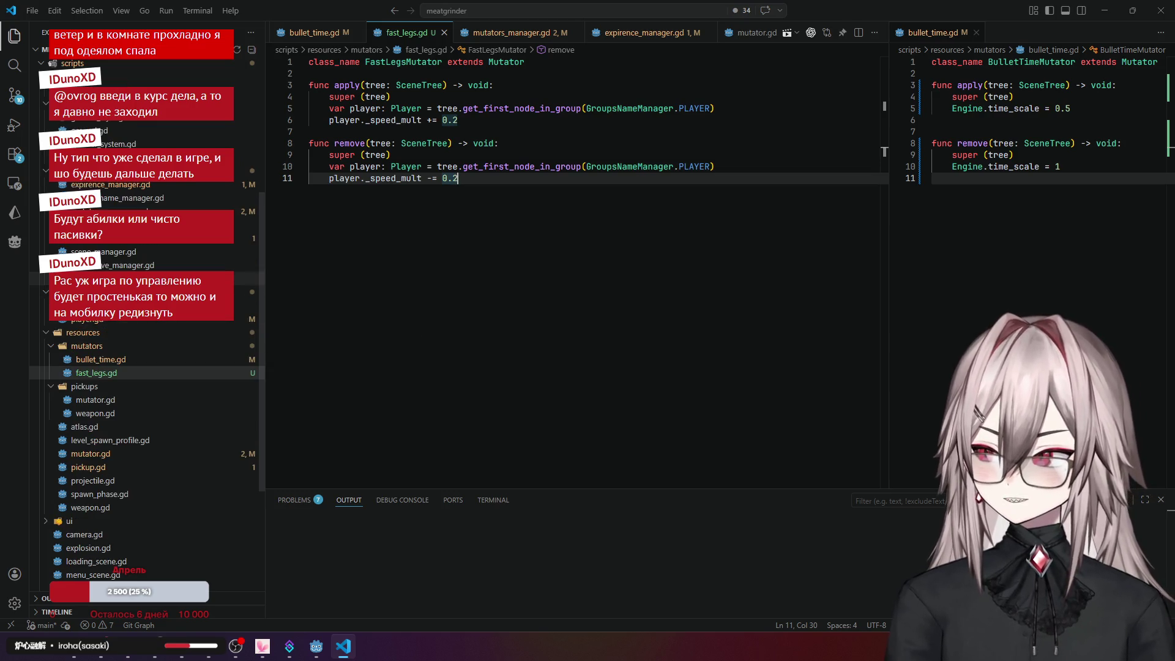
left_click(96, 319)
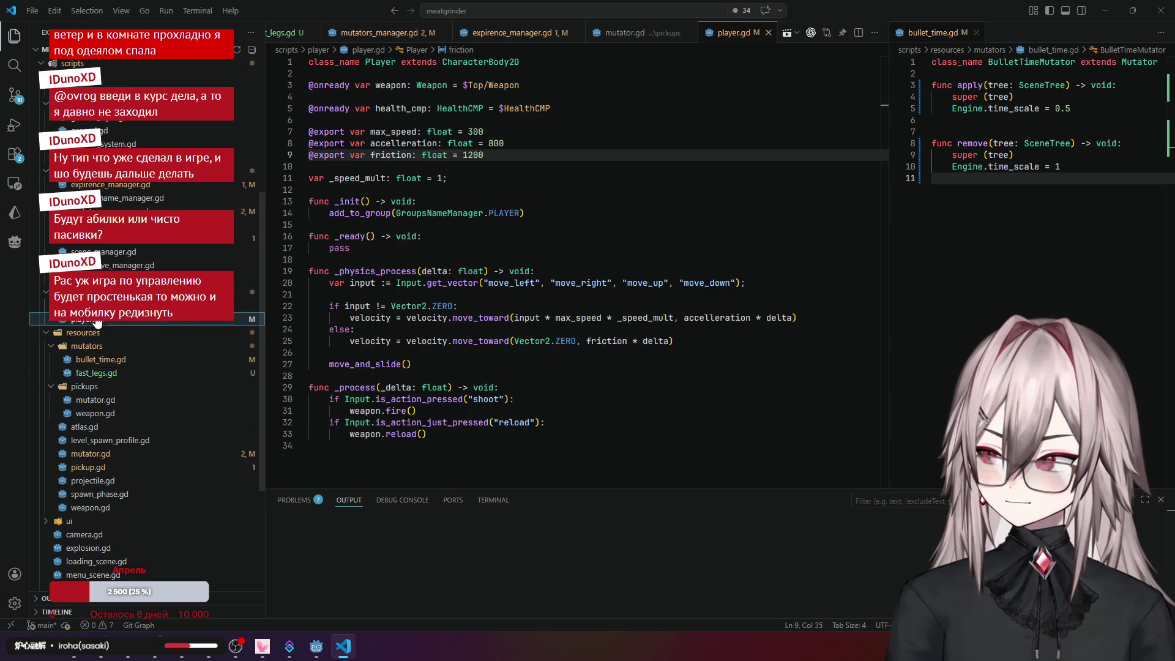
left_click(468, 244)
left_click(453, 283)
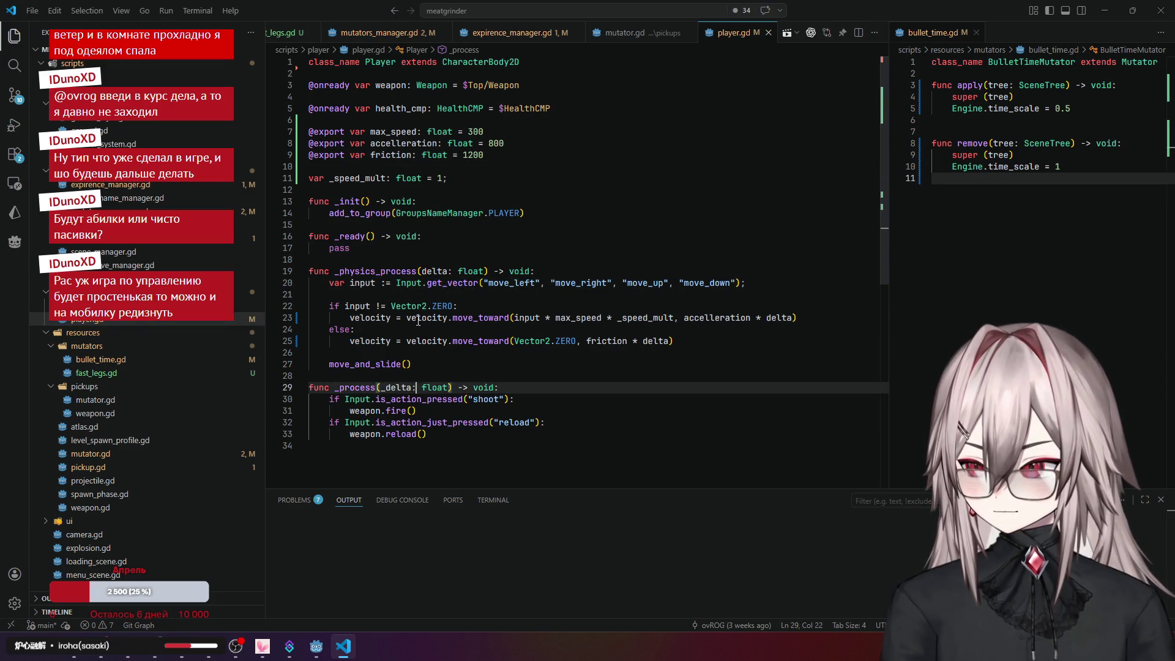
left_click(456, 286)
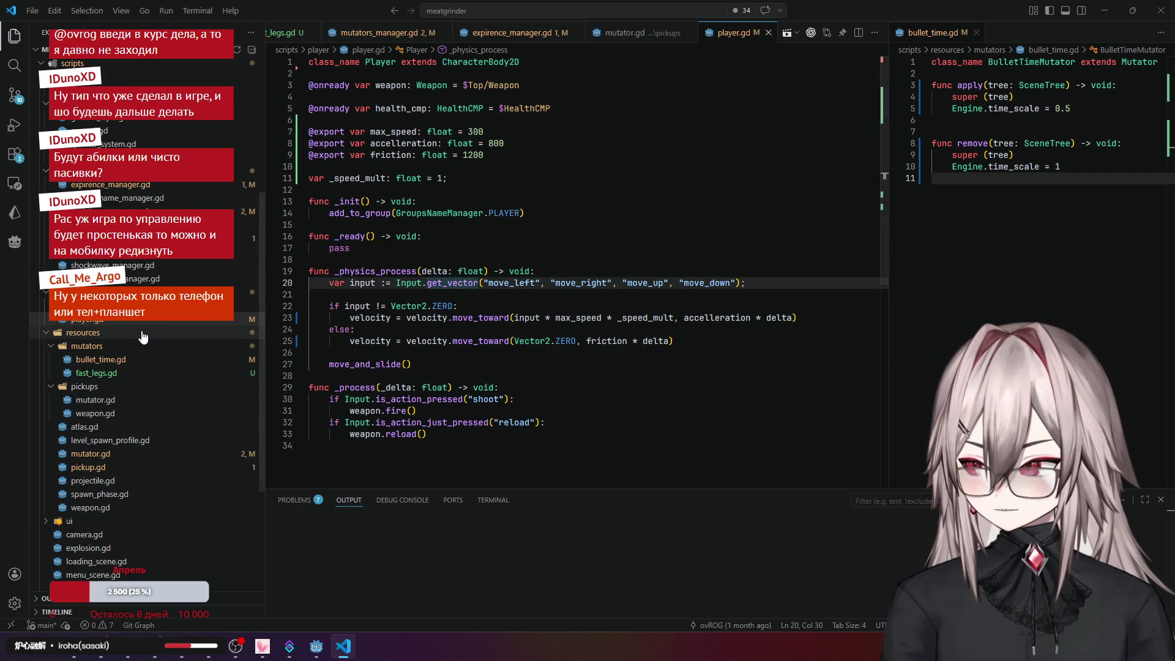
scroll(142, 336, "down", 2)
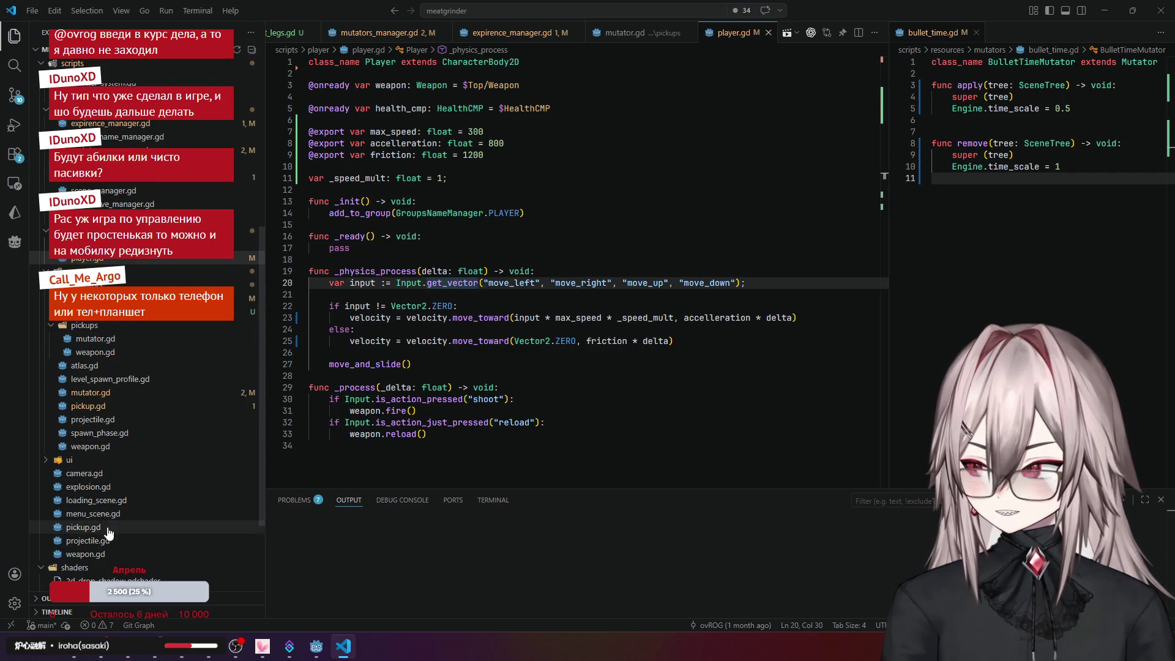
- Open crosshair.gd and review its MOUSE_MODE_HIDDEN line in _ready and the weapon assignment
left_click(69, 459)
left_click(119, 487)
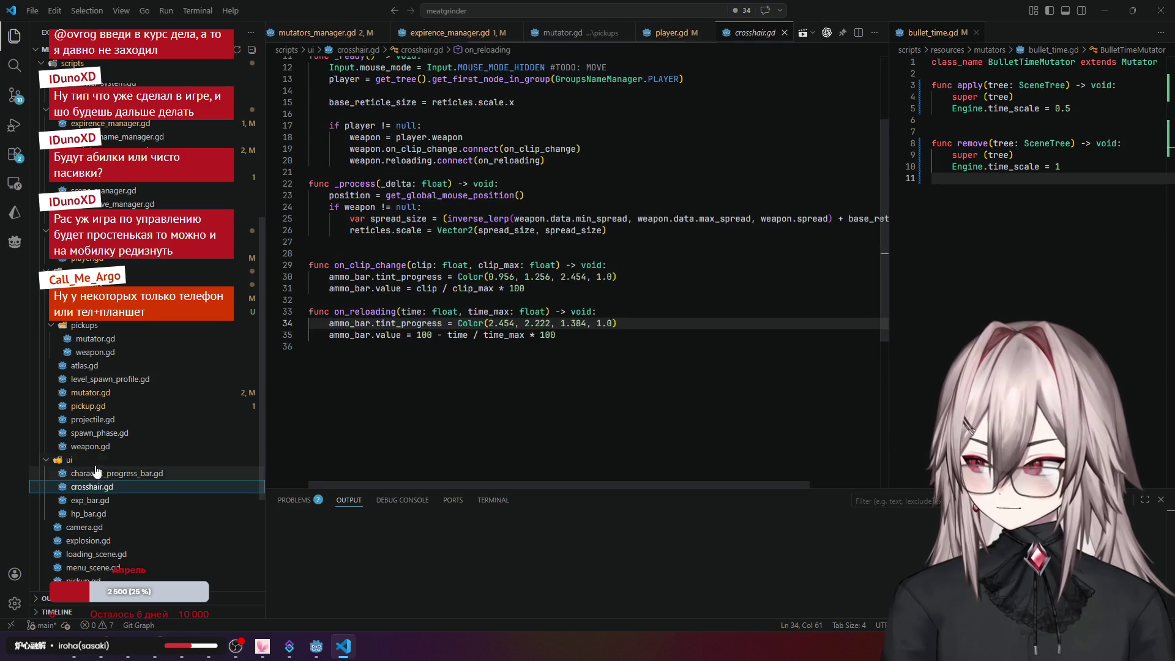
left_click(86, 460)
scroll(463, 245, "up", 4)
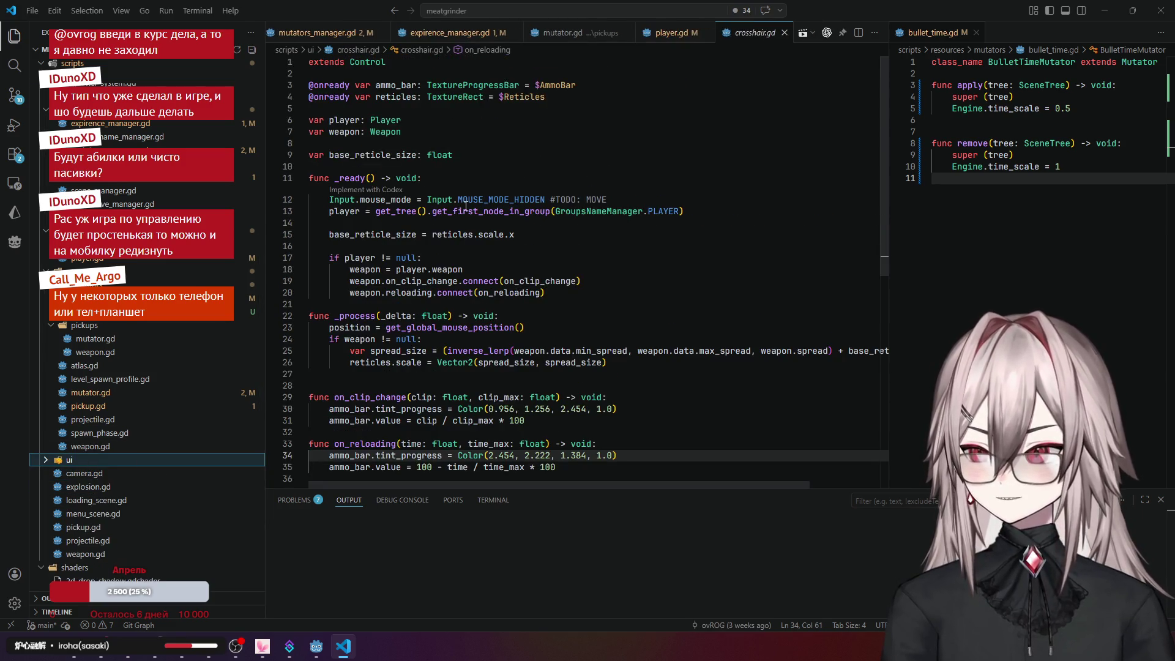
left_click(479, 200)
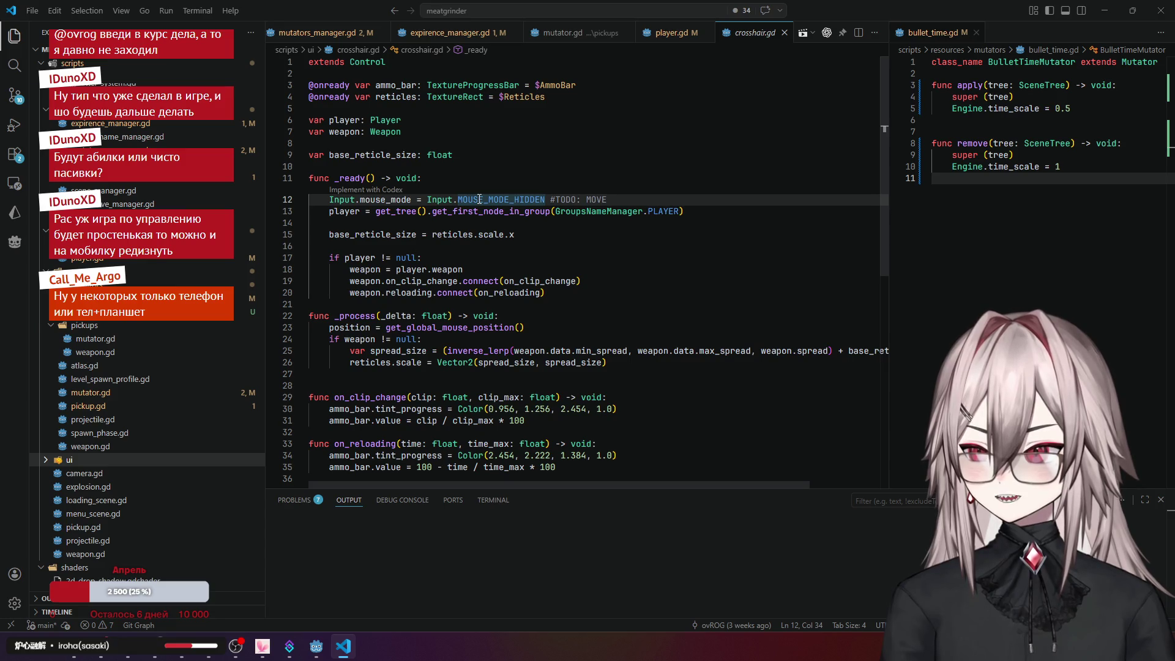
key("Up")
key("Up")
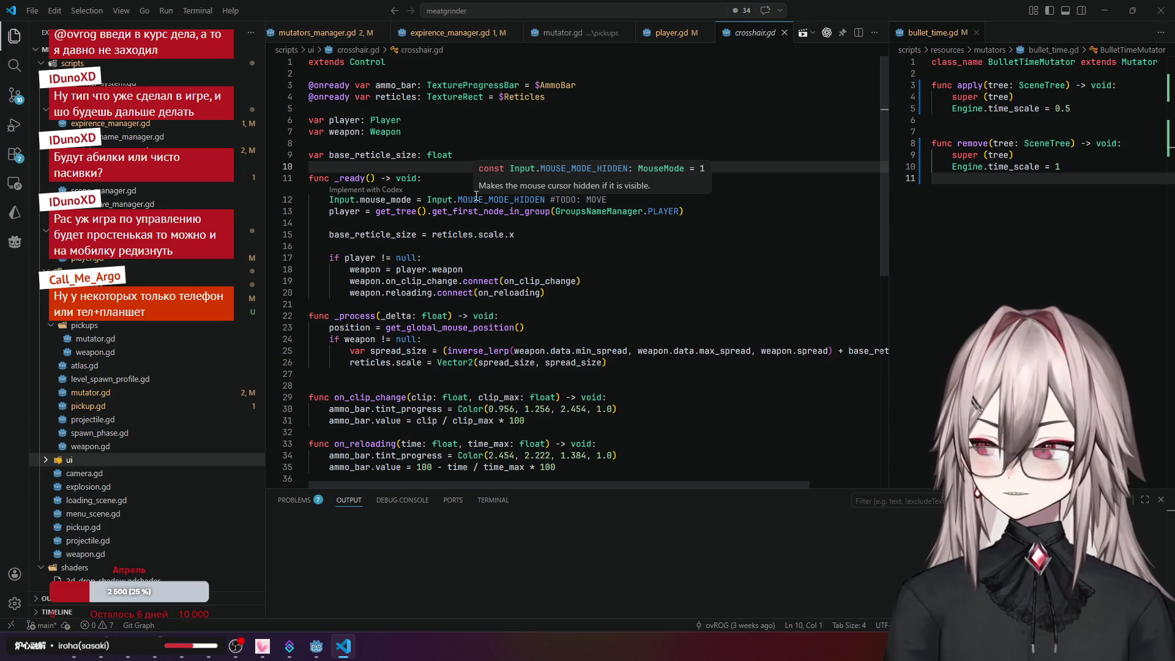
left_click(351, 199)
scroll(428, 208, "down", 3)
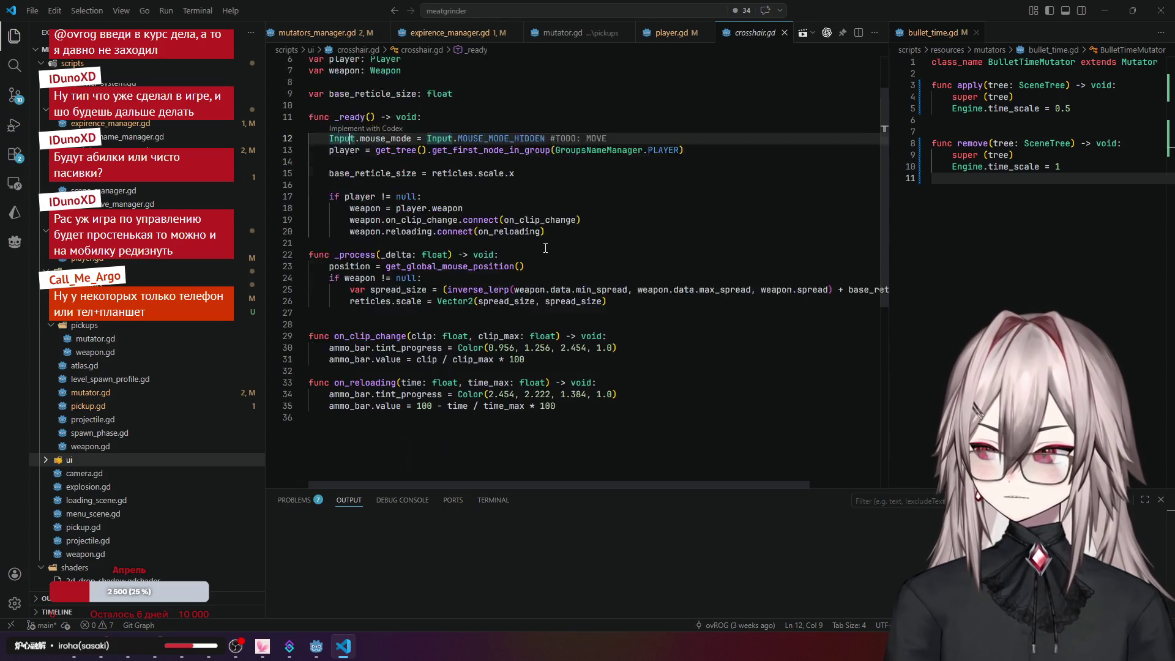
scroll(551, 236, "up", 2)
left_click(551, 235)
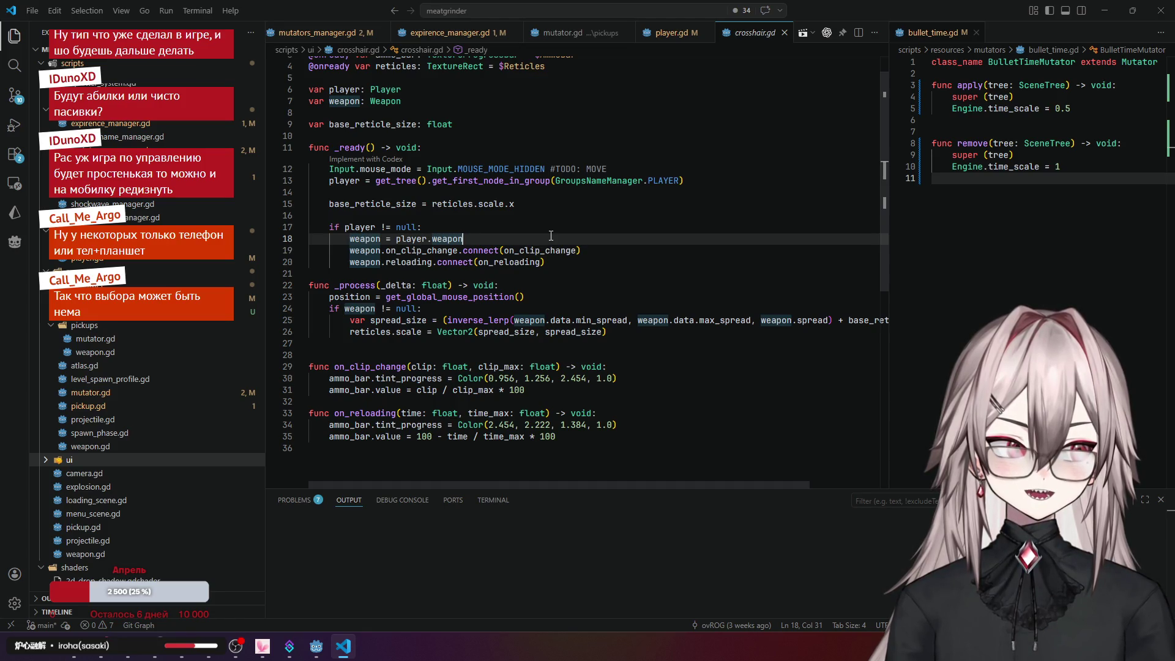
left_click(317, 648)
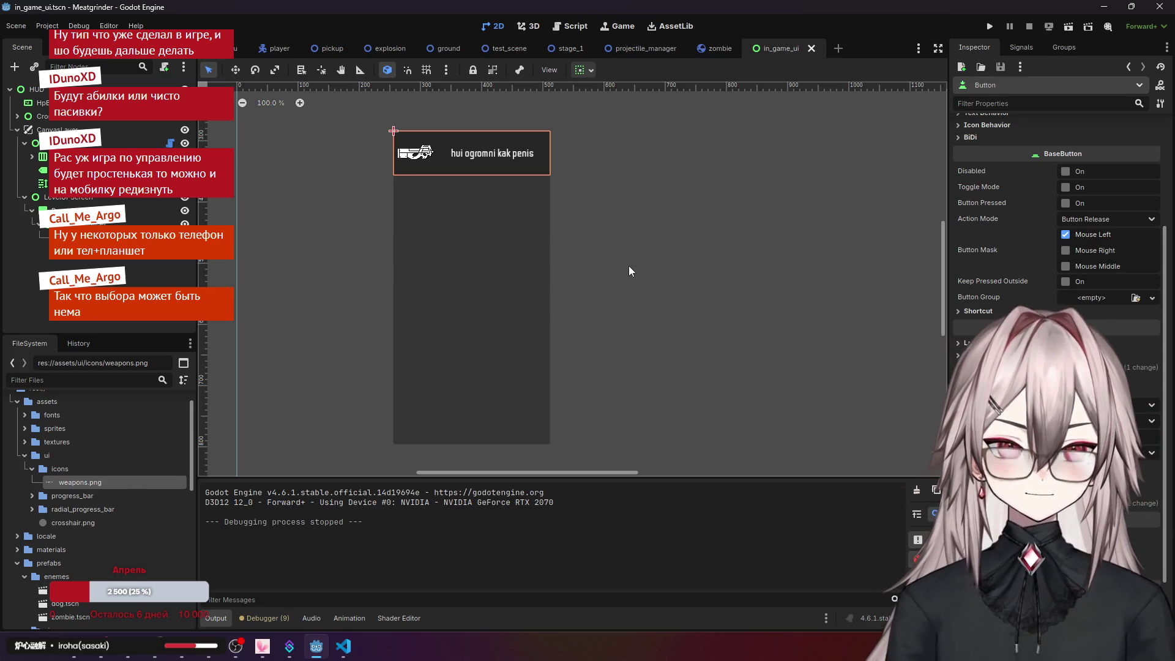
scroll(1049, 241, "up", 5)
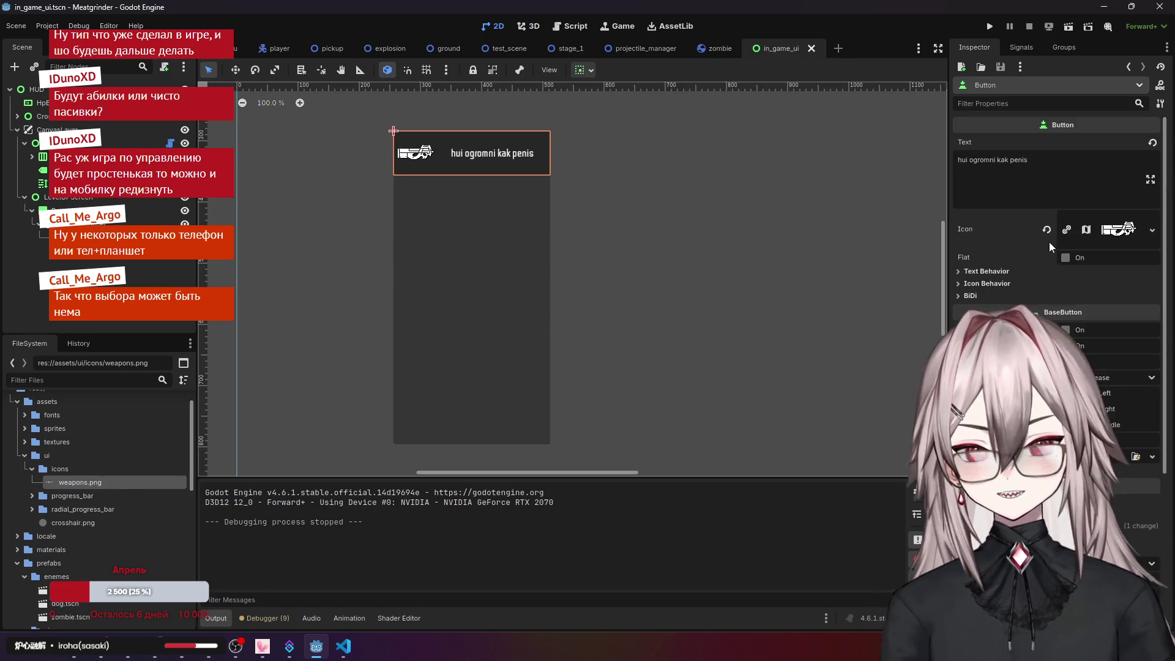
left_click(987, 282)
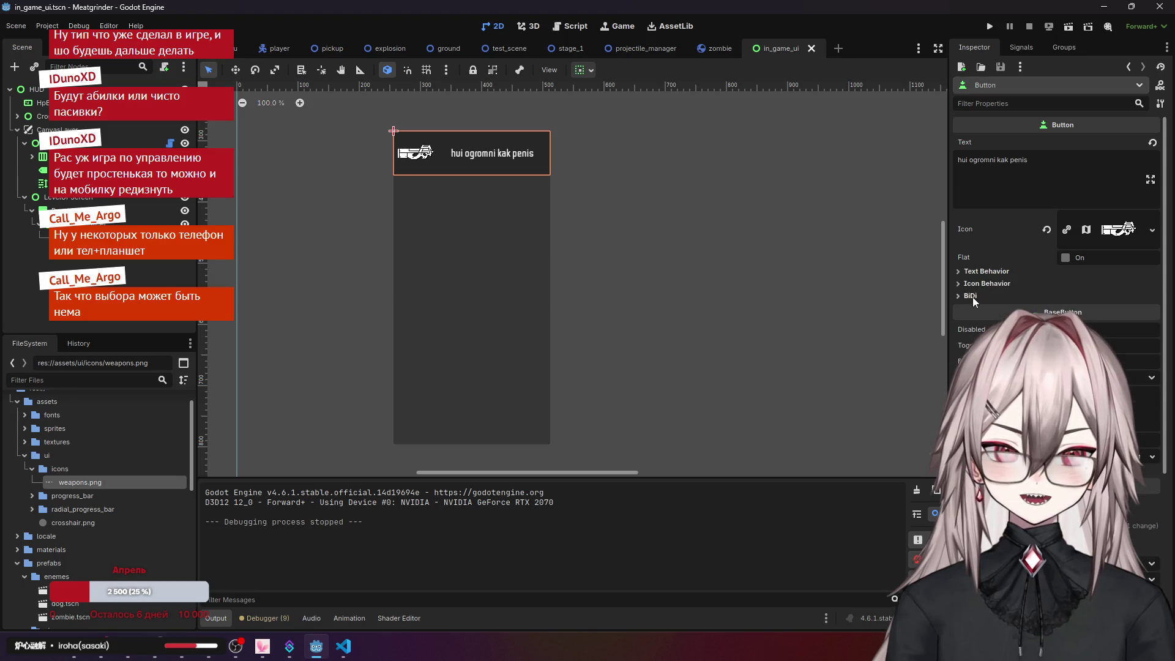
scroll(1004, 279, "down", 5)
left_click(1004, 279)
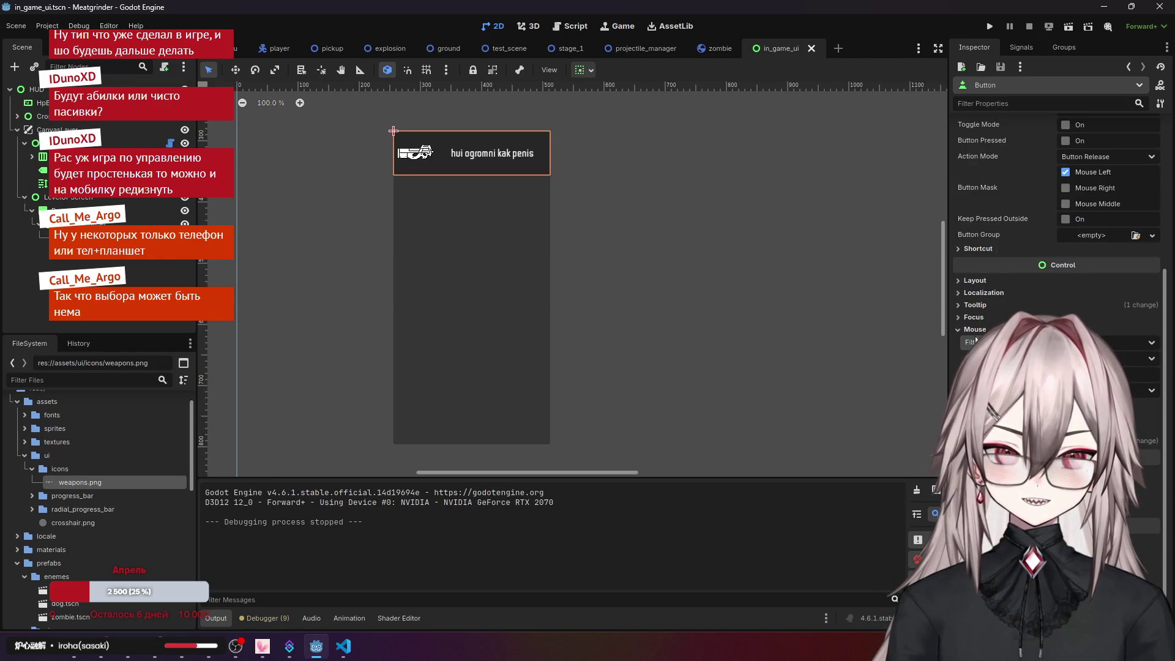
scroll(1004, 279, "up", 2)
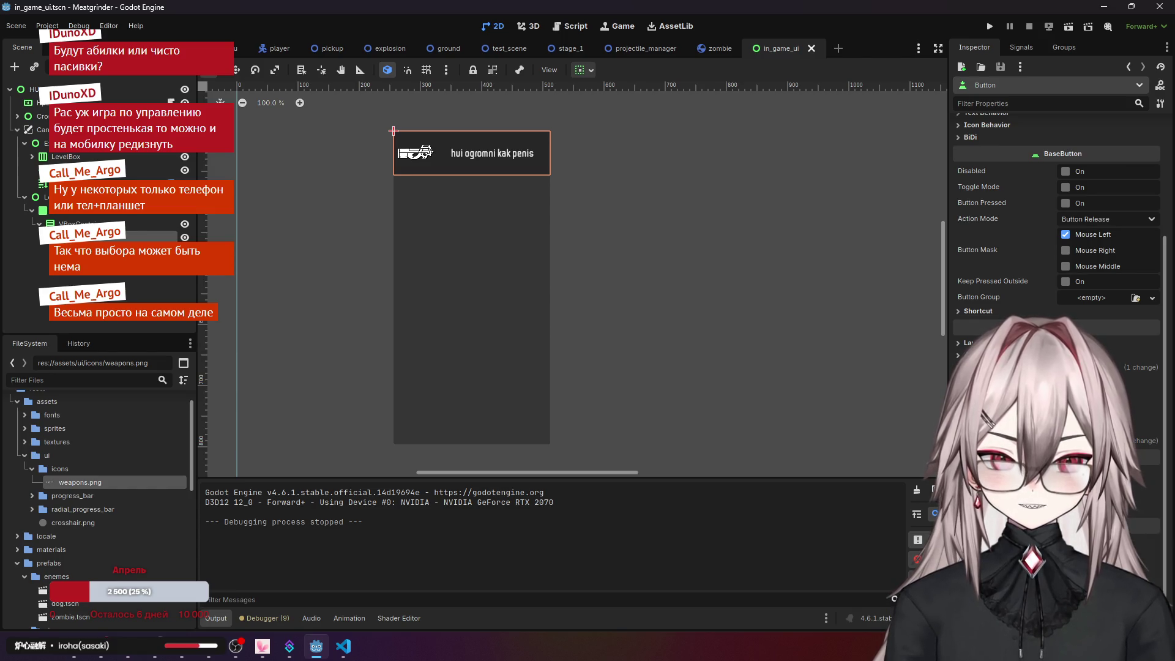
scroll(1057, 214, "up", 5)
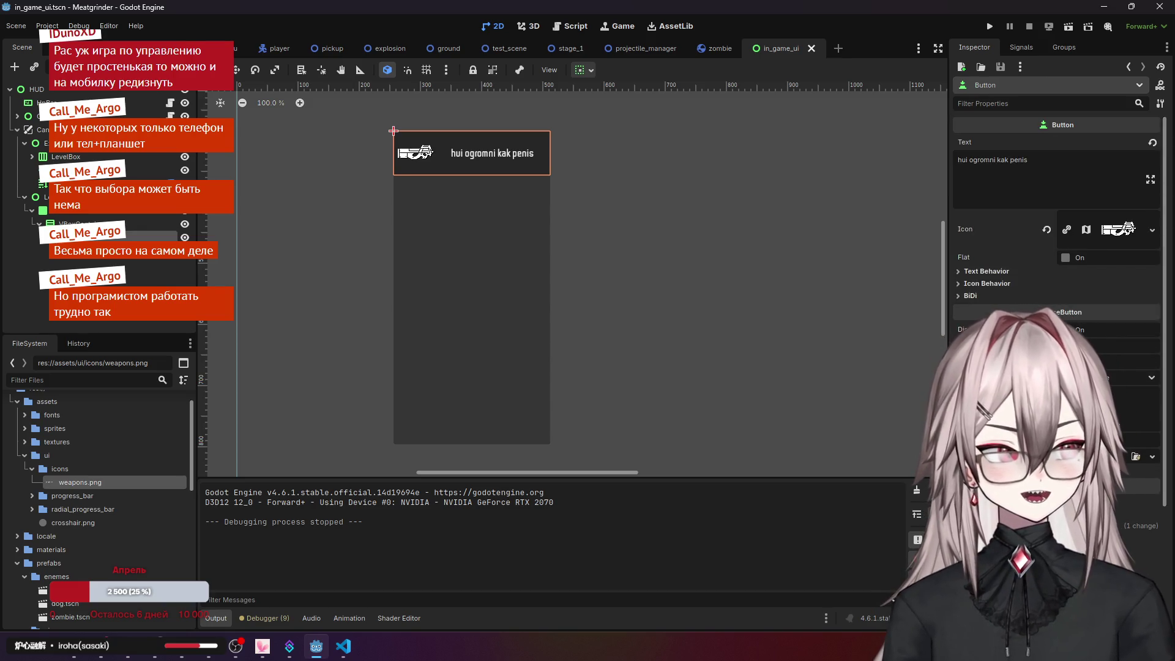
scroll(1057, 245, "down", 5)
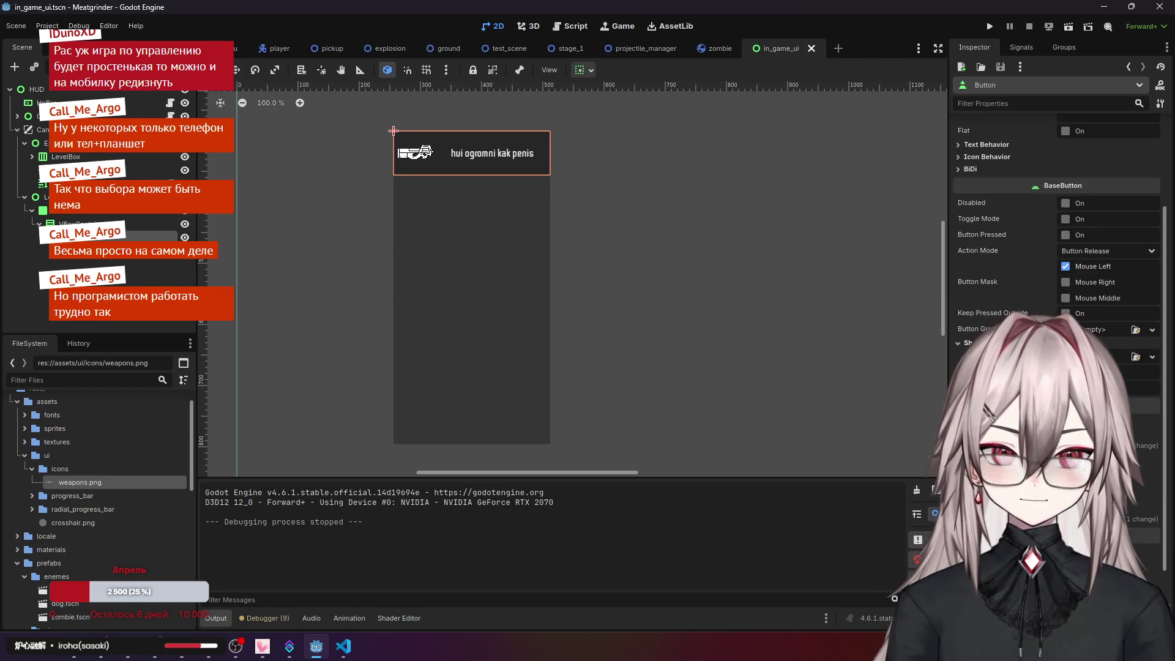
scroll(1057, 245, "up", 5)
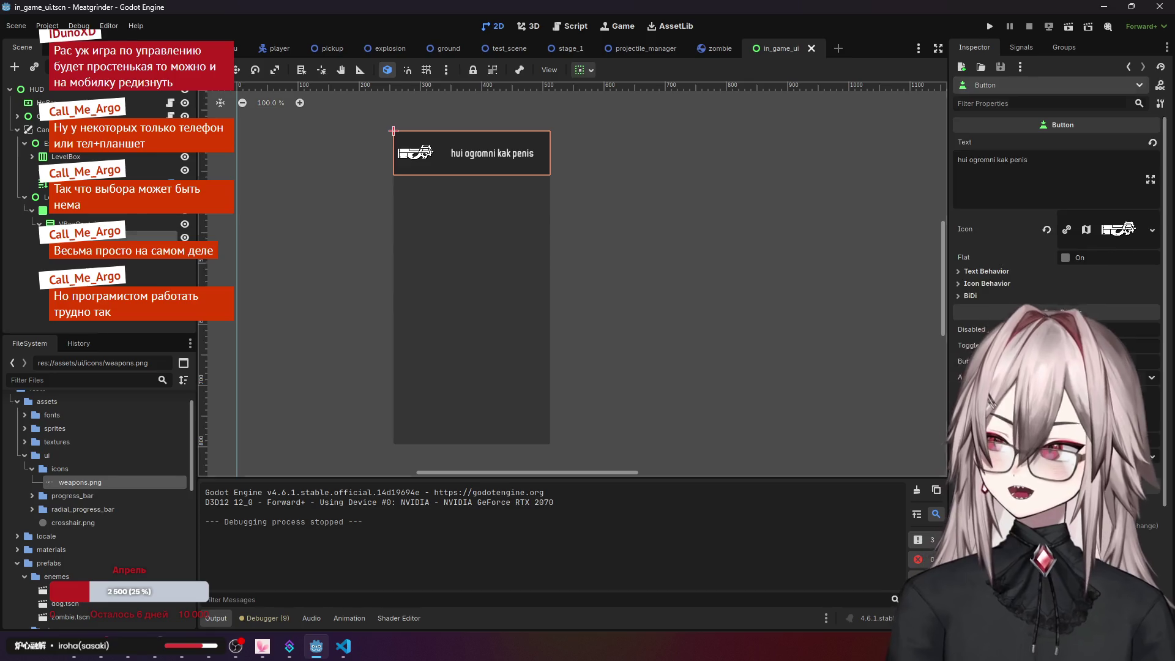
left_click(490, 285)
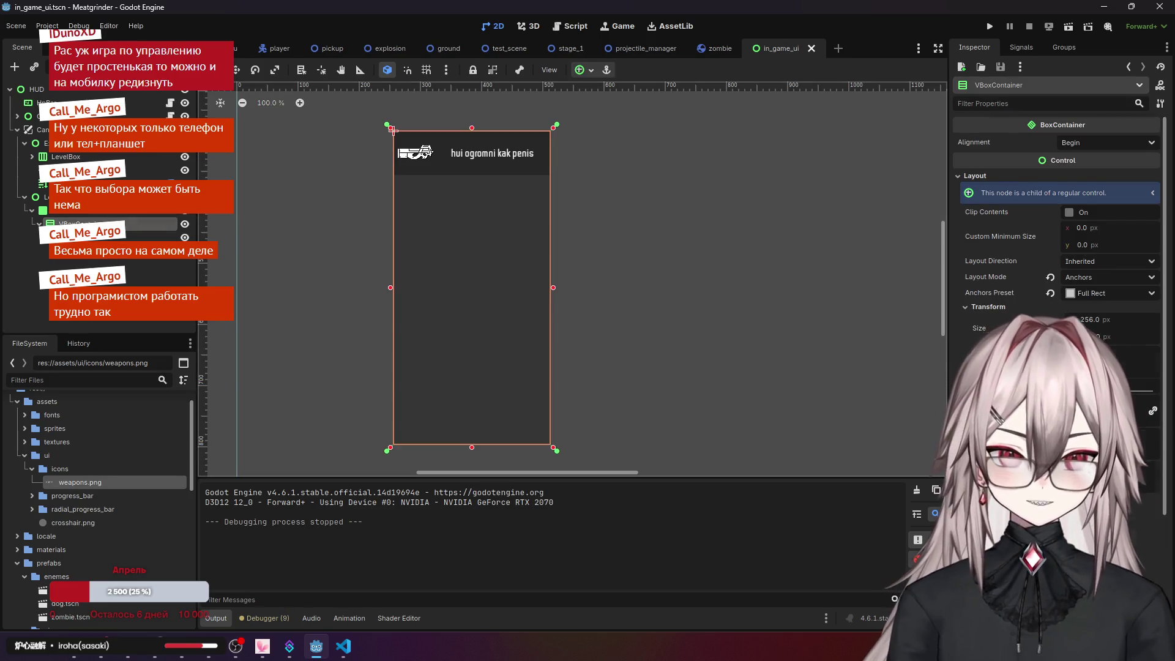
scroll(1059, 214, "down", 5)
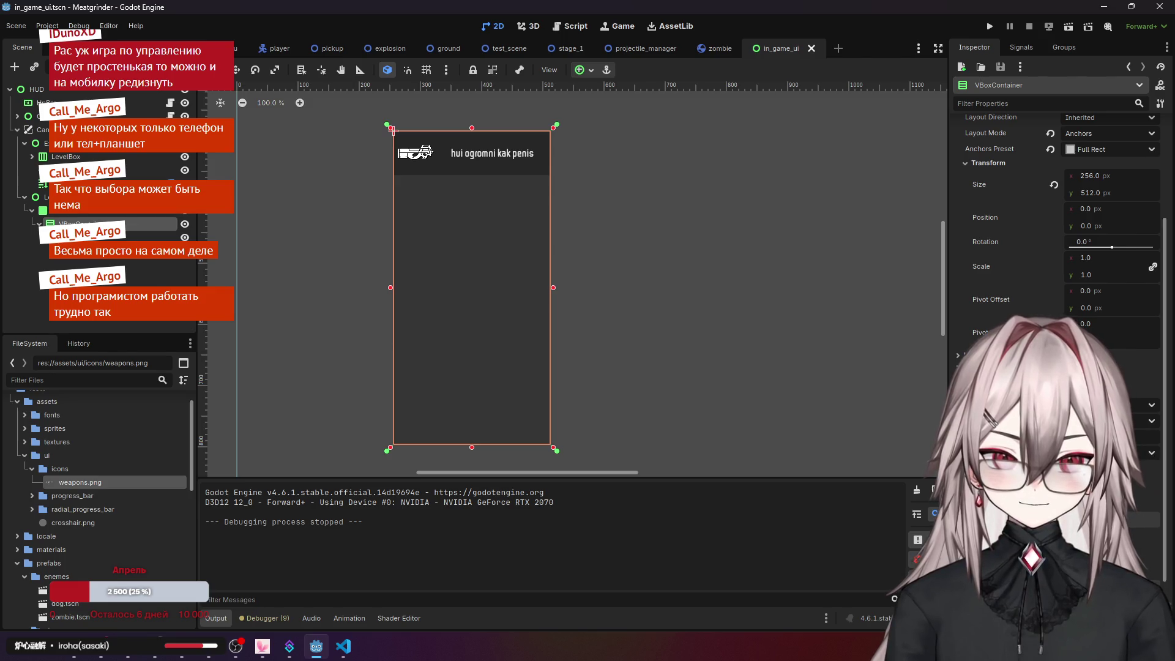
left_click(67, 210)
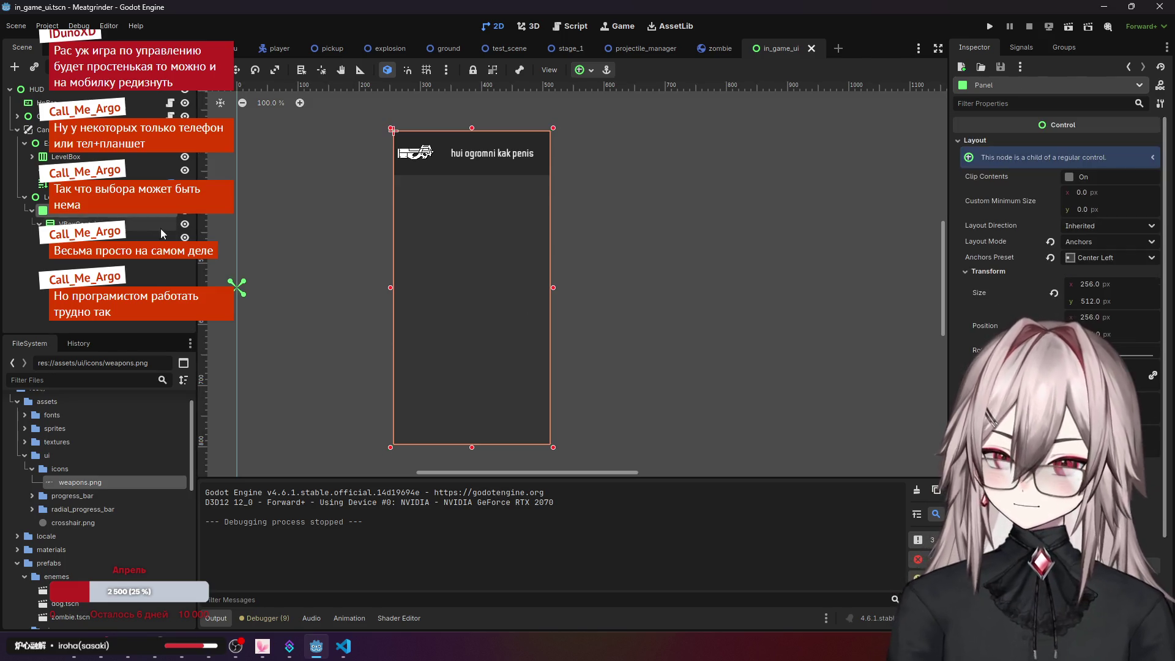
scroll(1059, 214, "down", 6)
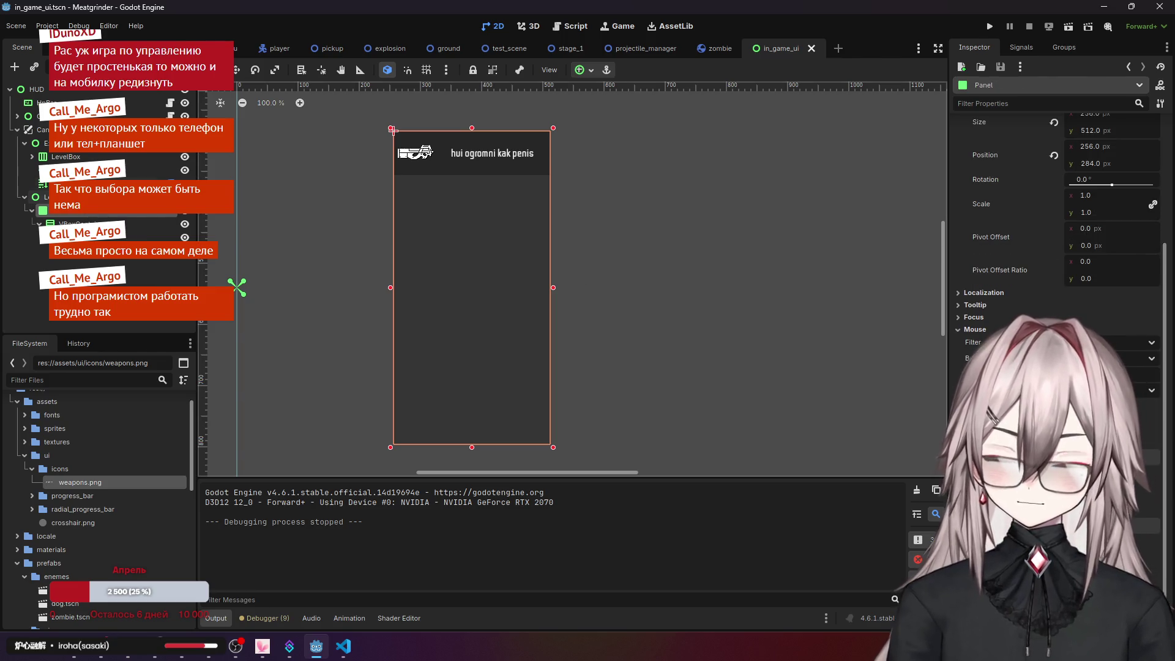
left_click(46, 196)
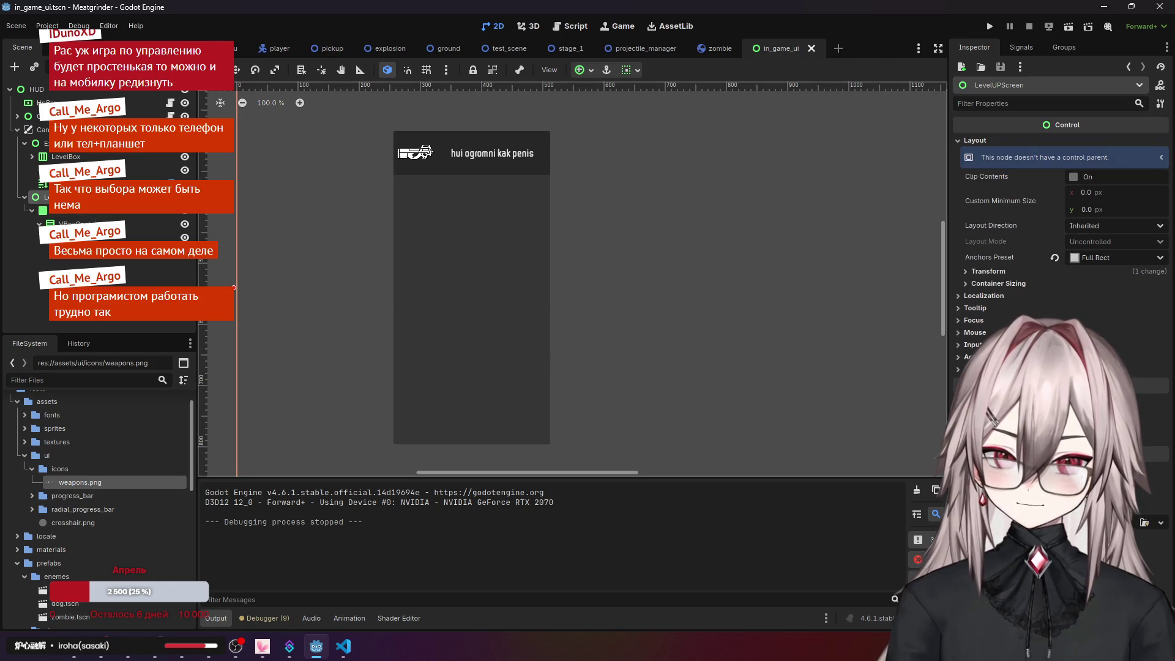
left_click(982, 334)
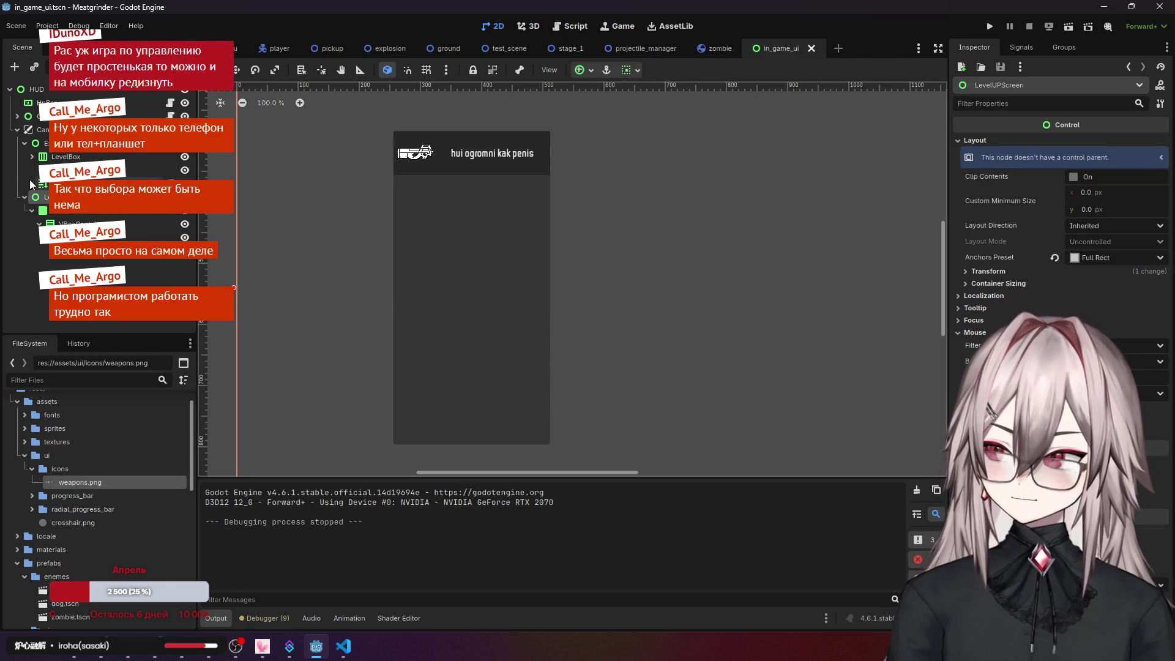
left_click(78, 250)
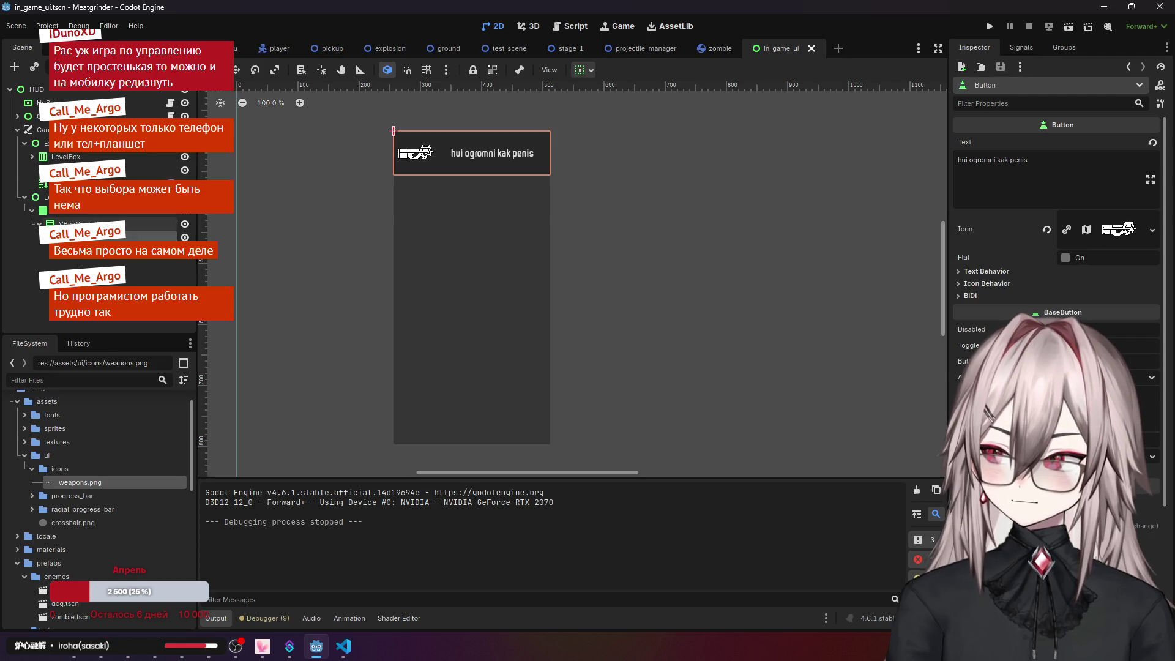
left_click(36, 90)
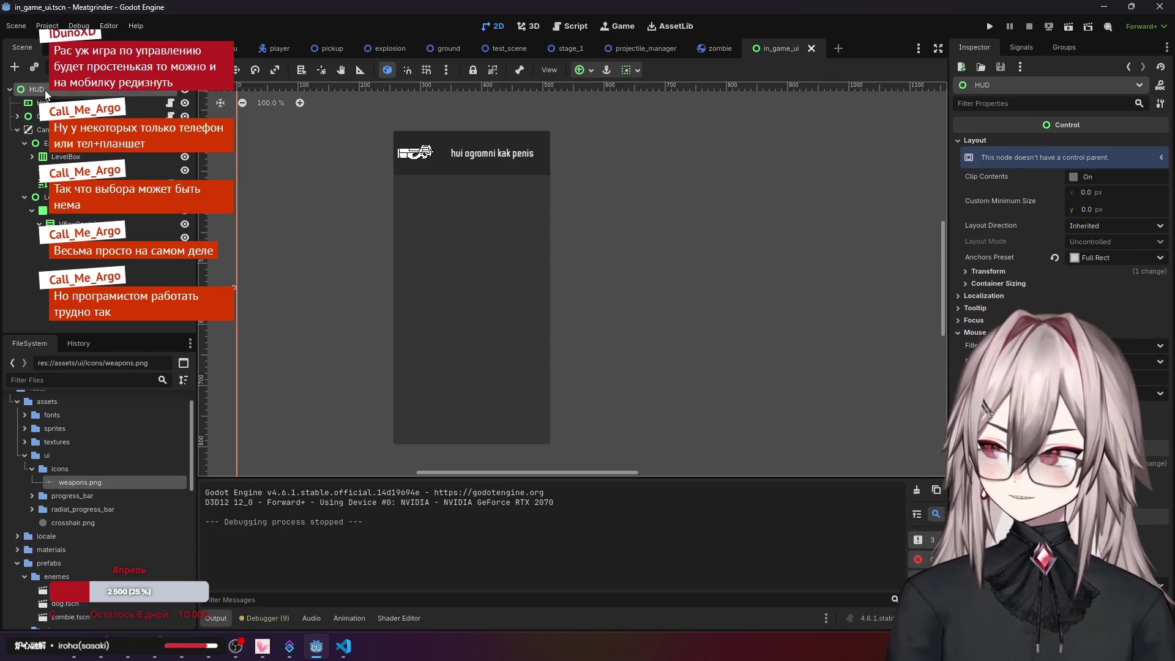
left_click(38, 116)
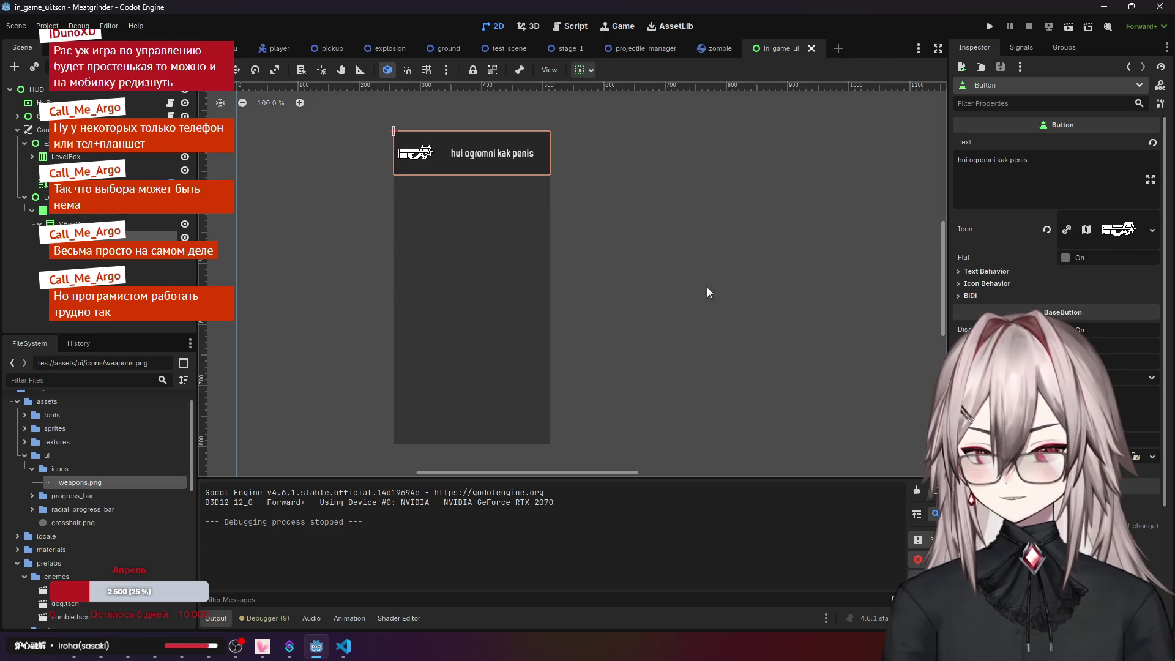
scroll(1057, 245, "down", 5)
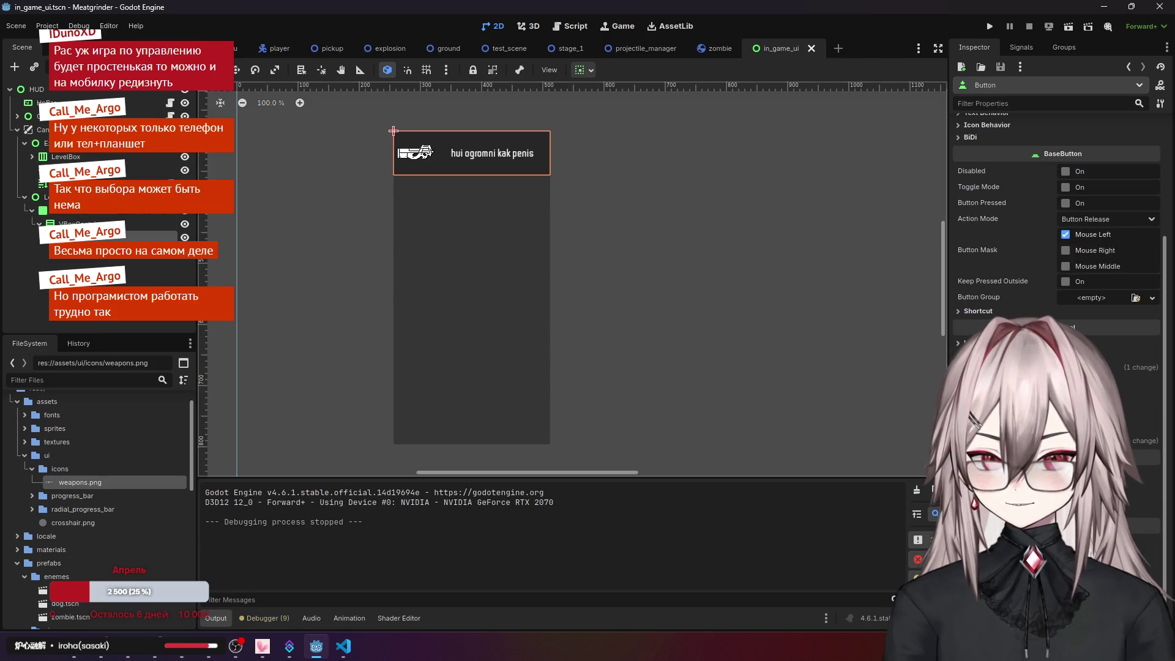
scroll(1057, 244, "down", 2)
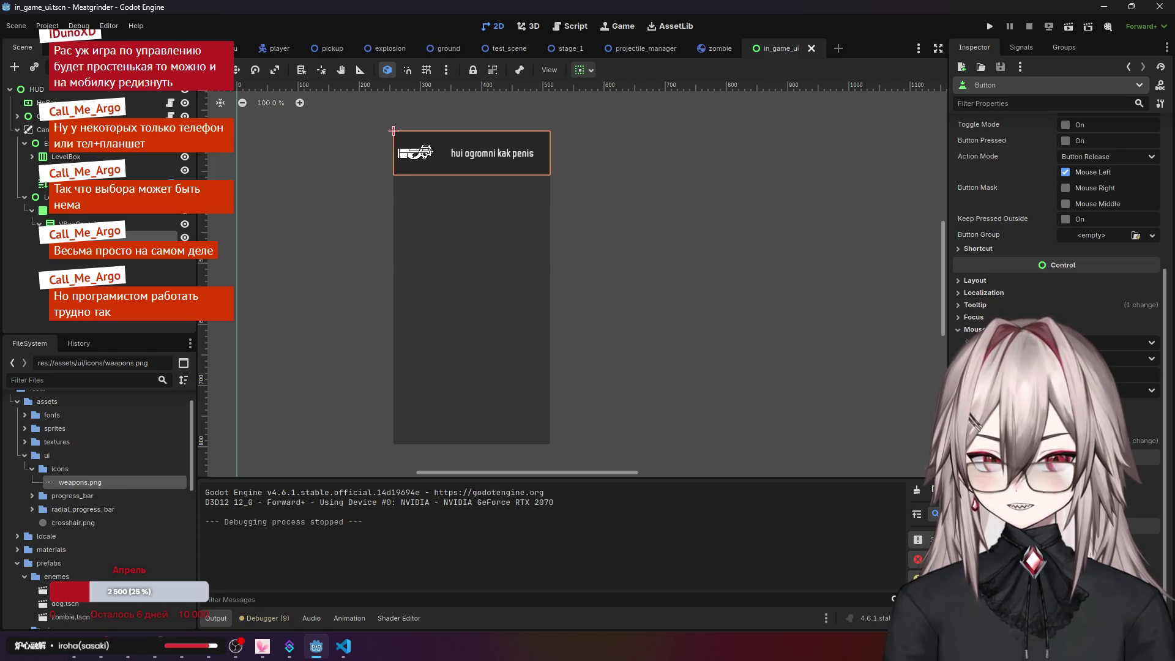
left_click(1102, 343)
left_click(1107, 344)
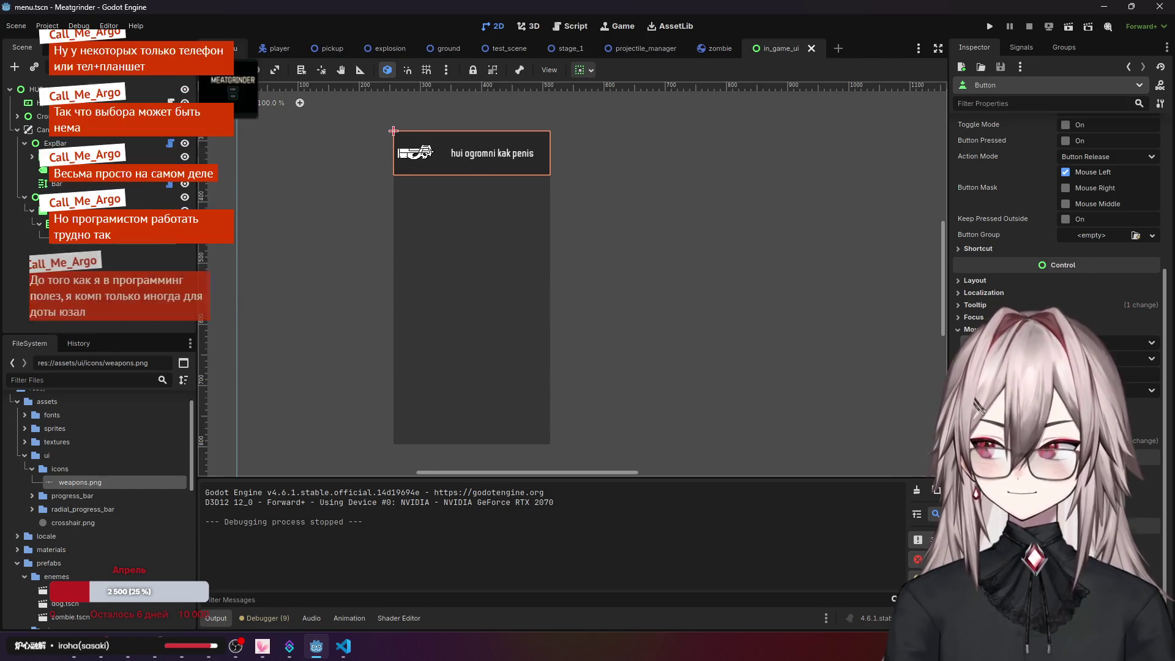
- Give the menu scene's TEST button the tooltip text 'test' and launch the game
left_click(230, 47)
left_click(83, 185)
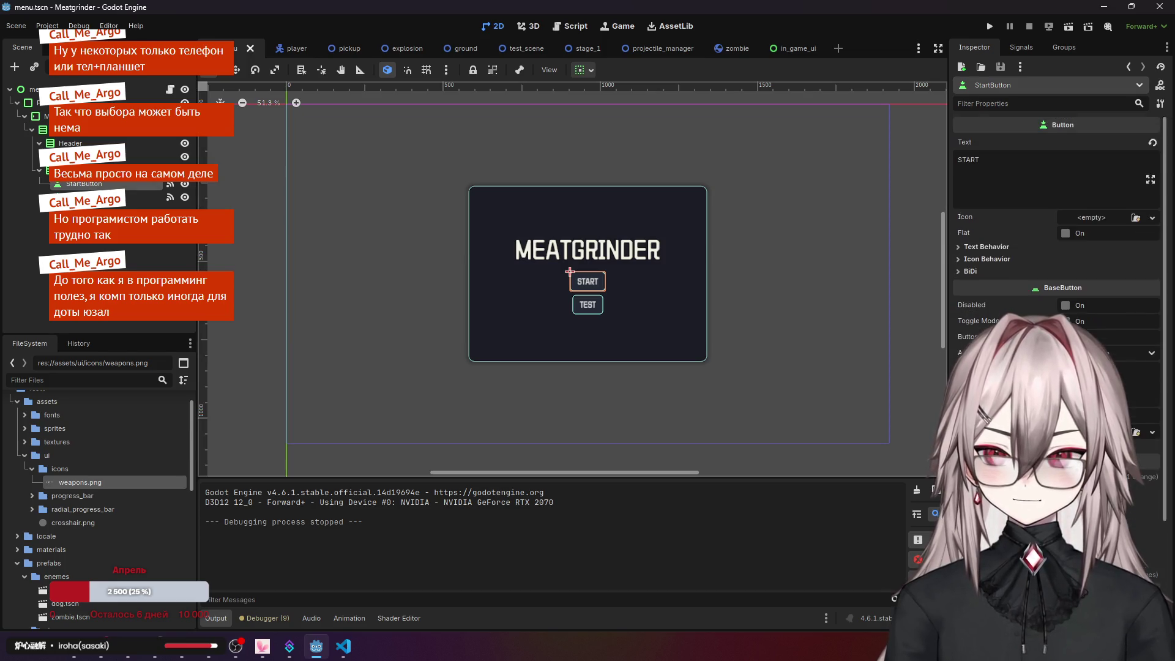
scroll(1085, 266, "down", 3)
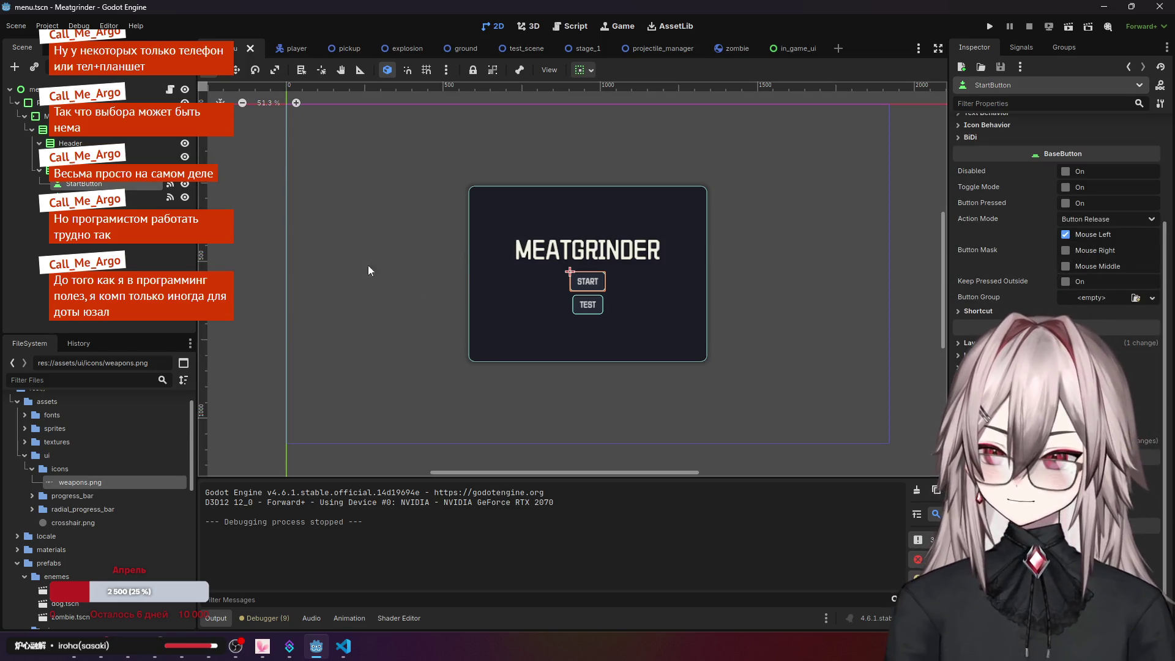
left_click(84, 170)
left_click(83, 197)
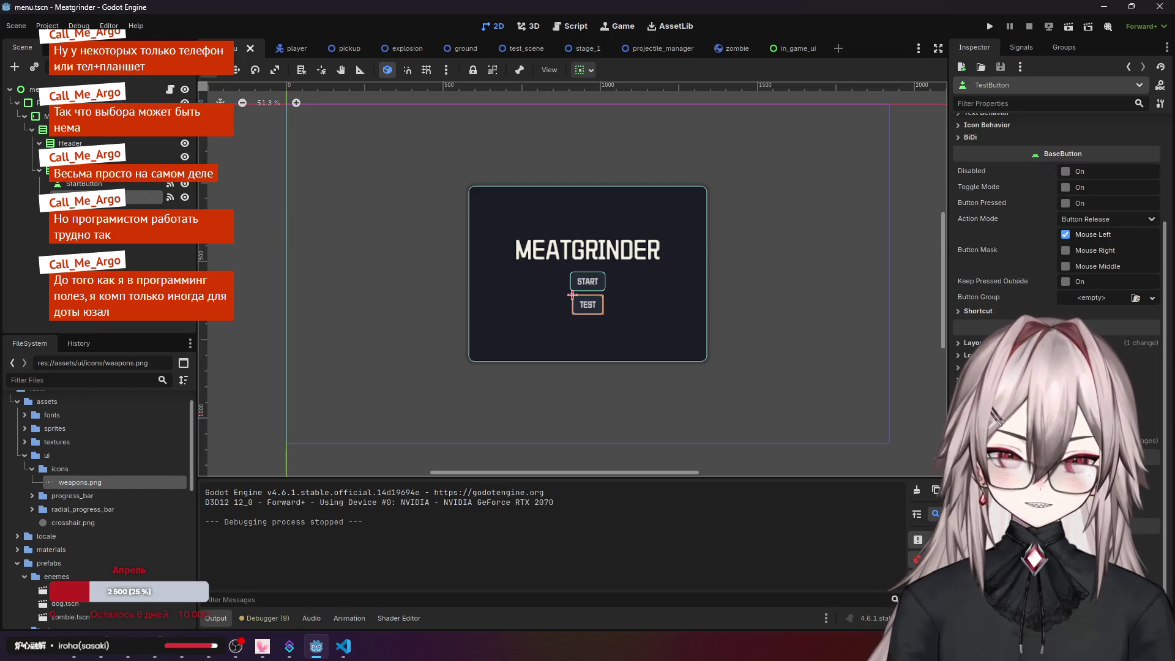
left_click(973, 367)
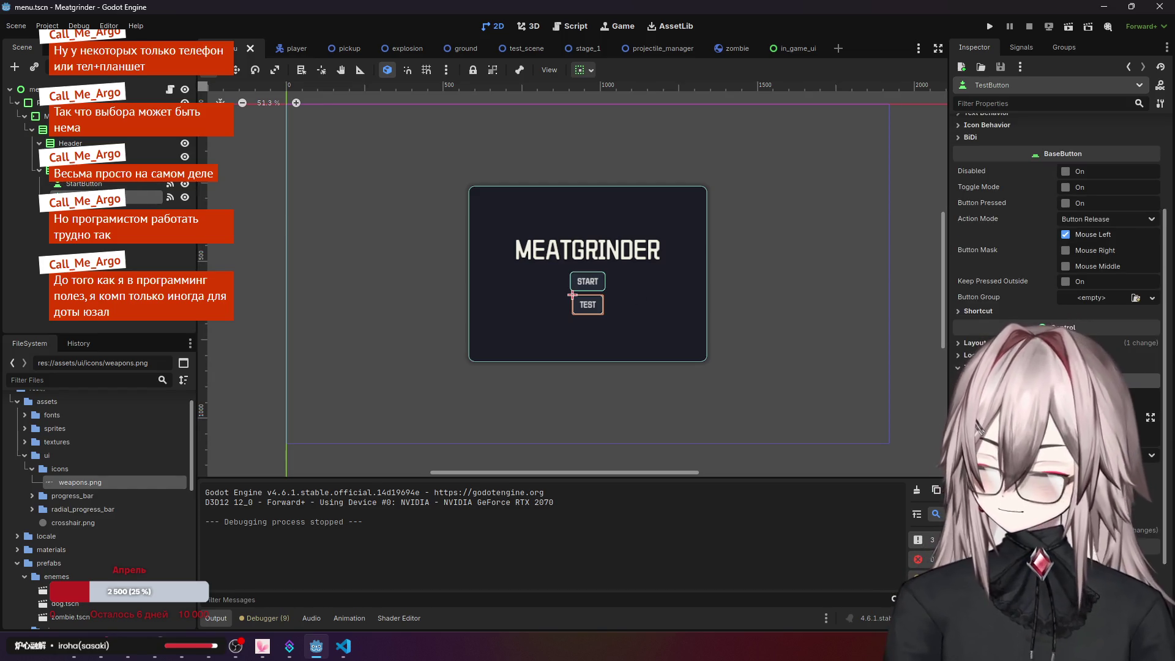
key("ctrl+v")
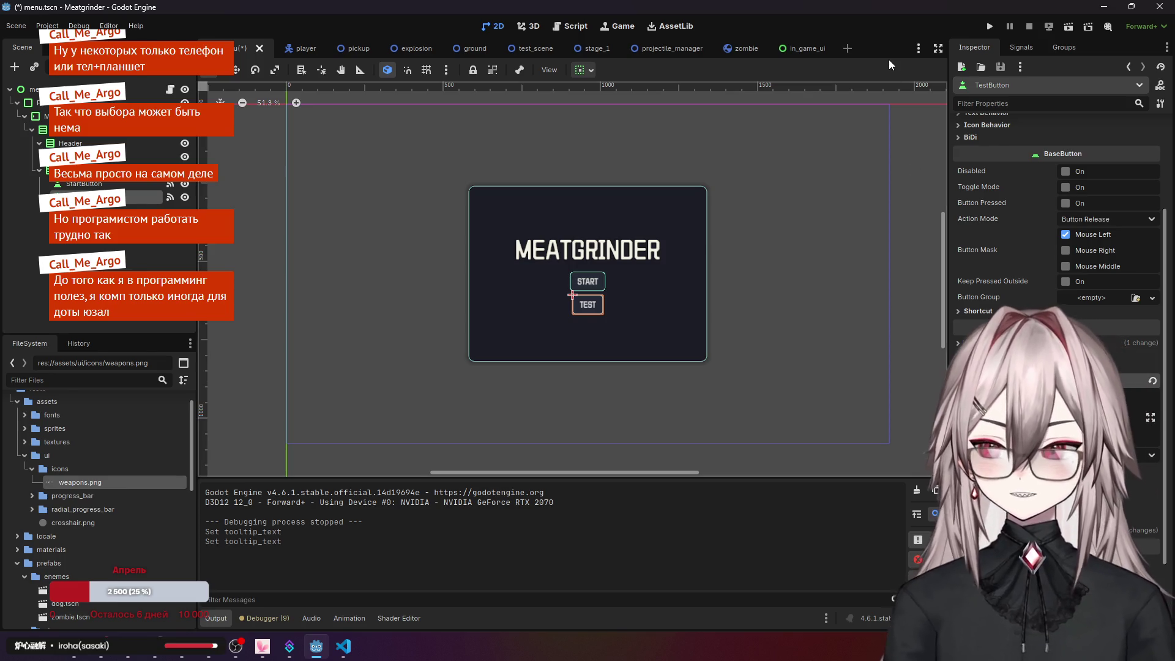
left_click(986, 27)
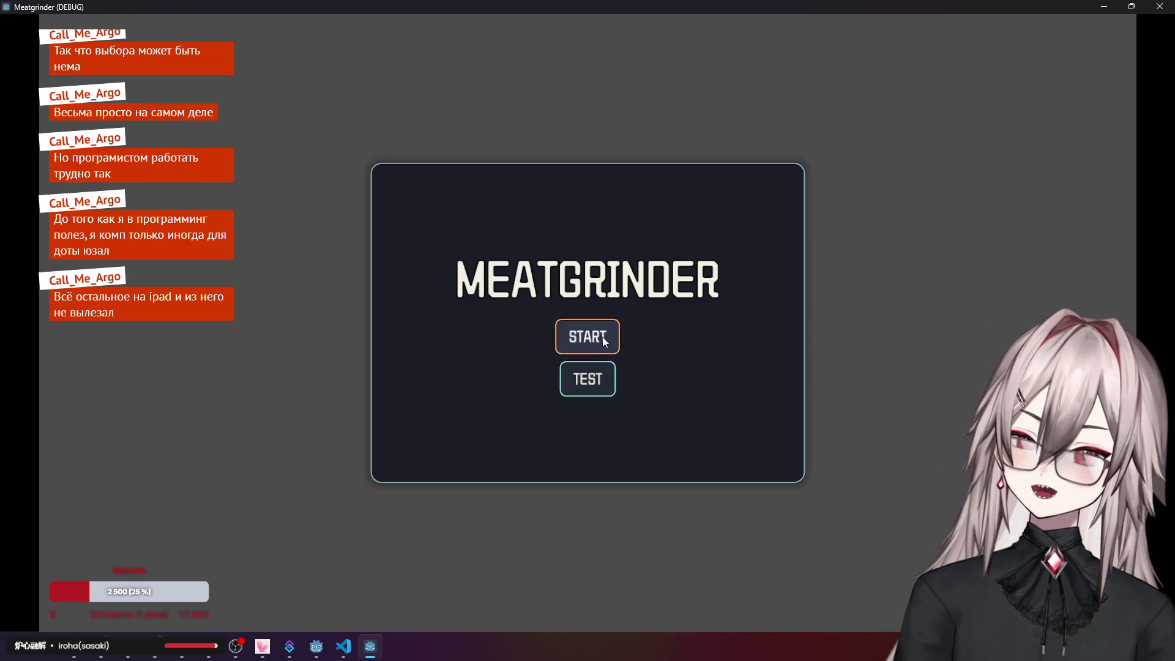
- Start the game from the menu, shoot enemies at the bottom and upper left, then close it
left_click(589, 386)
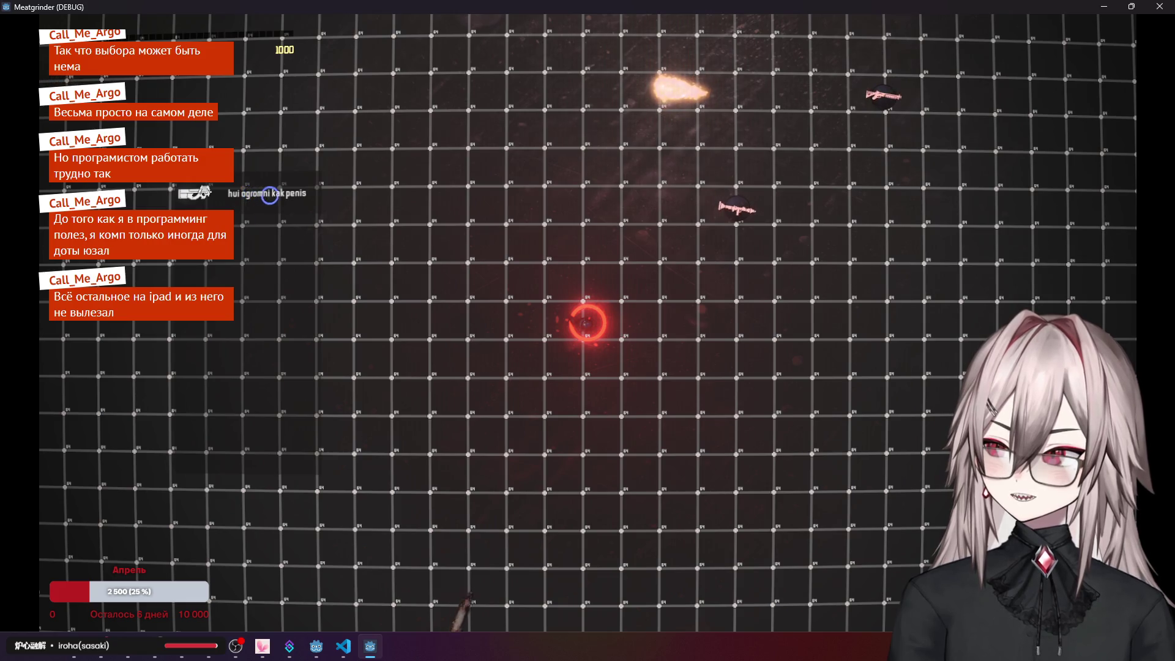
left_click(499, 517)
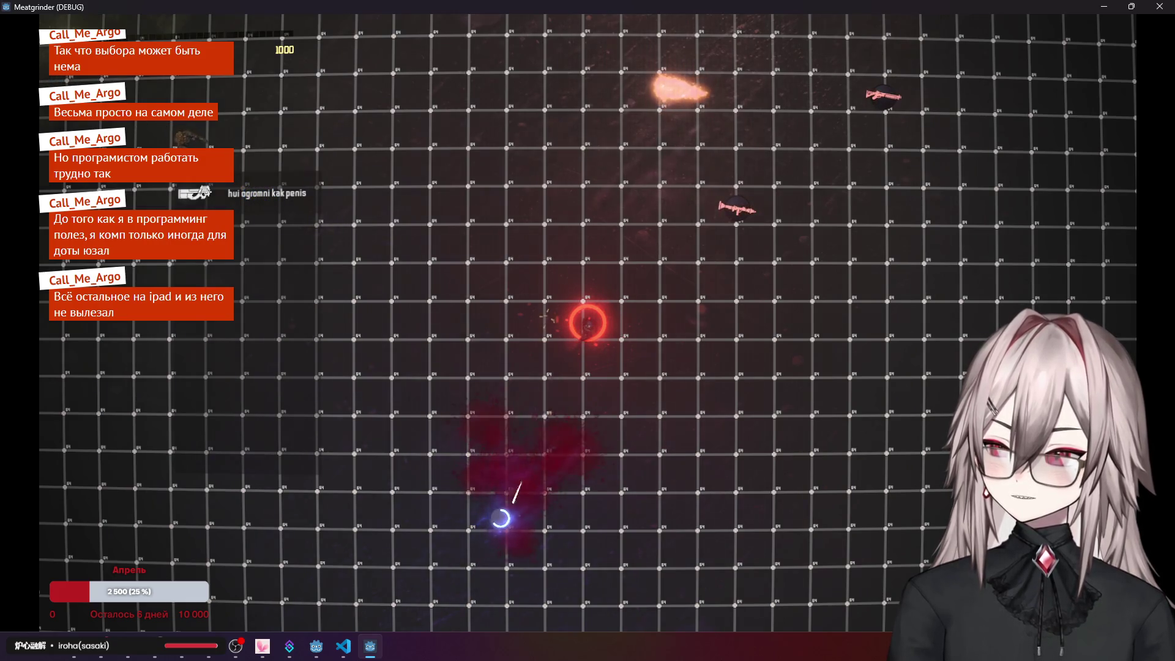
left_click(287, 184)
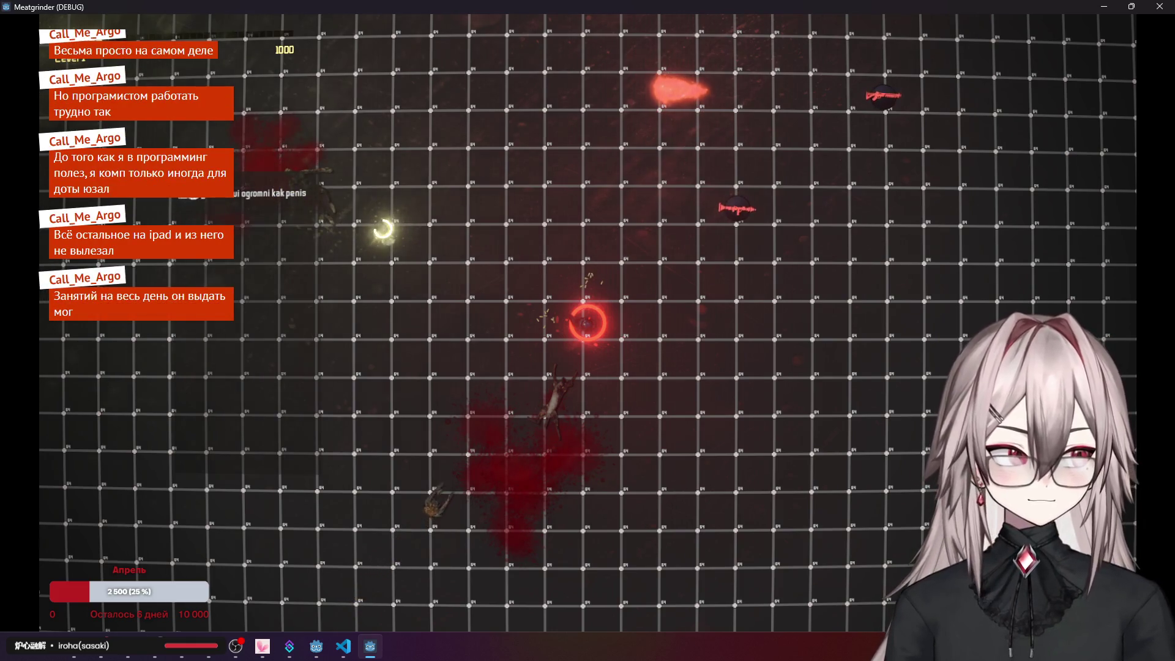
left_click(648, 517)
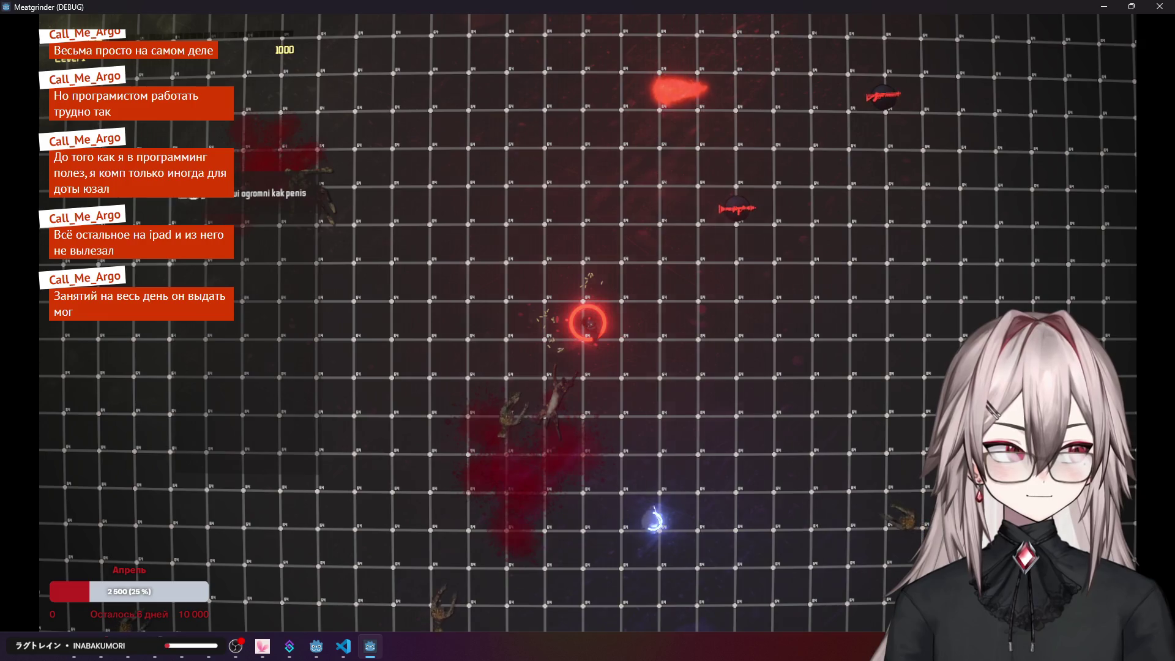
left_click(654, 533)
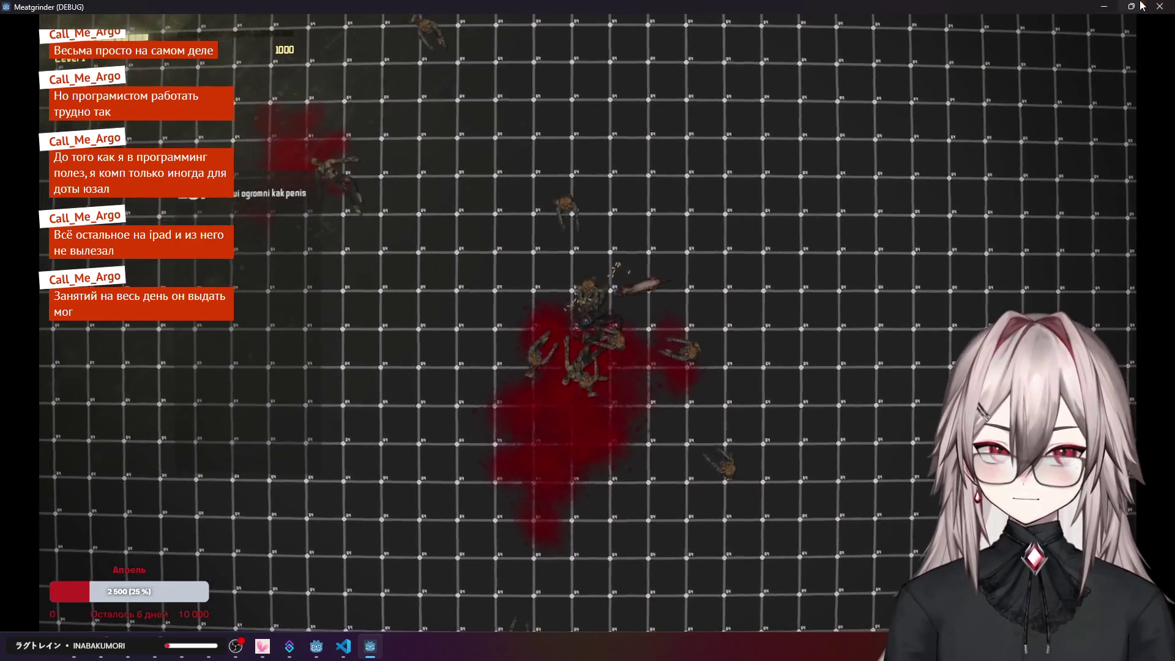
left_click(1160, 7)
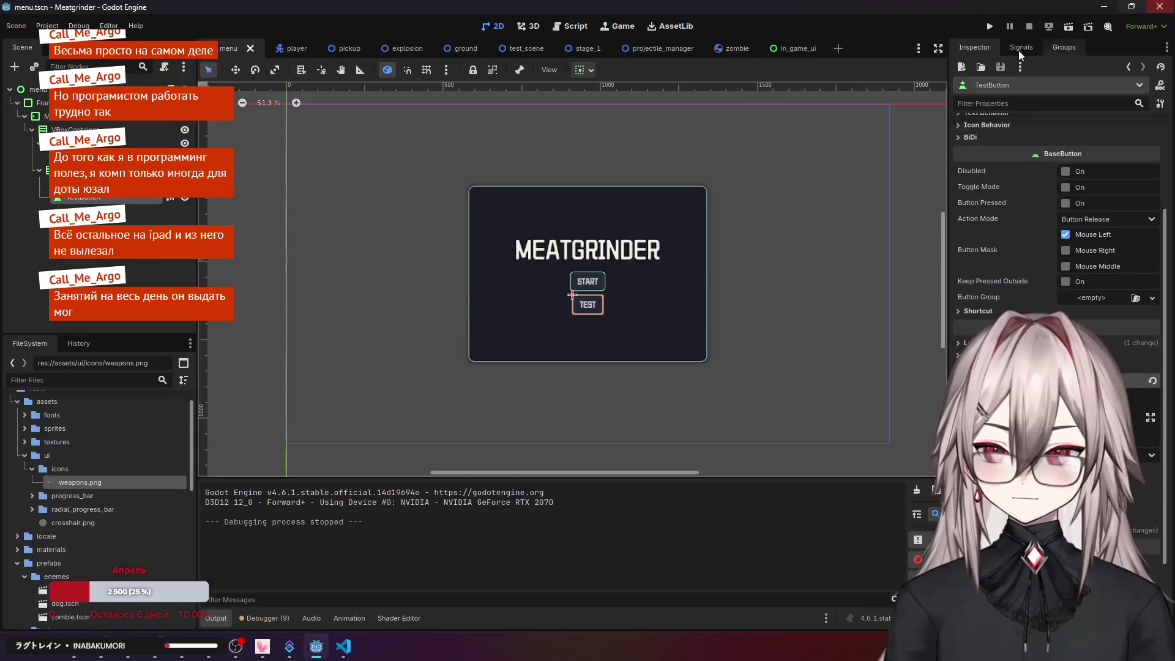
- Switch to the test_scene tab and look through the FX layer's Layer settings in the Inspector
left_click(779, 43)
left_click(229, 49)
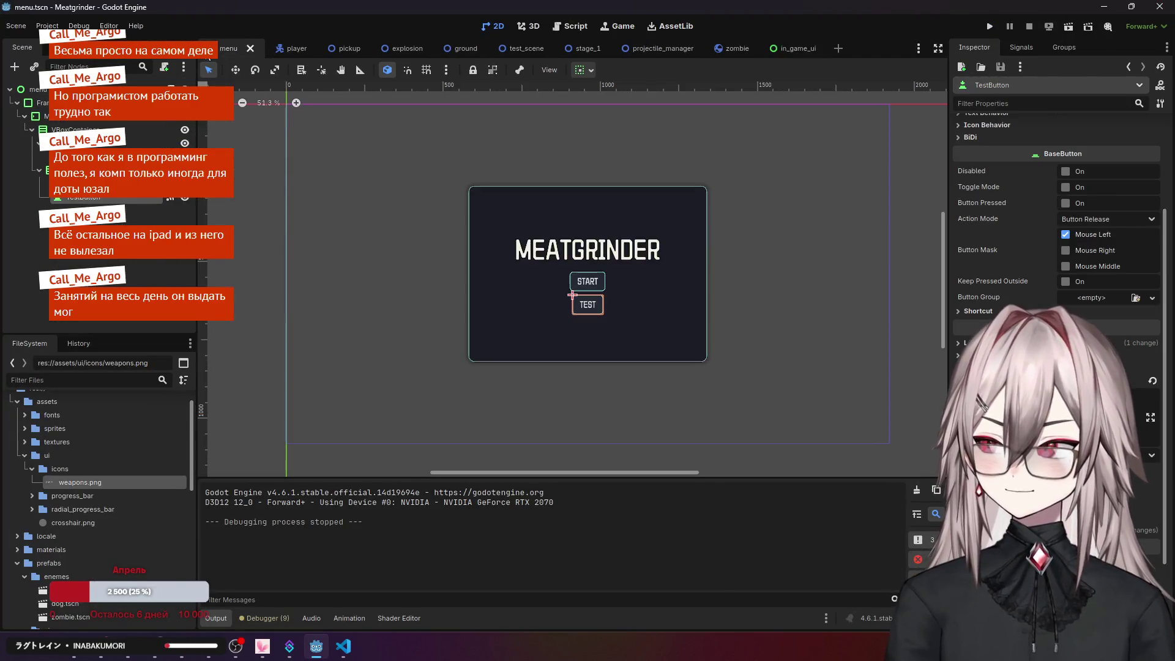
left_click(528, 49)
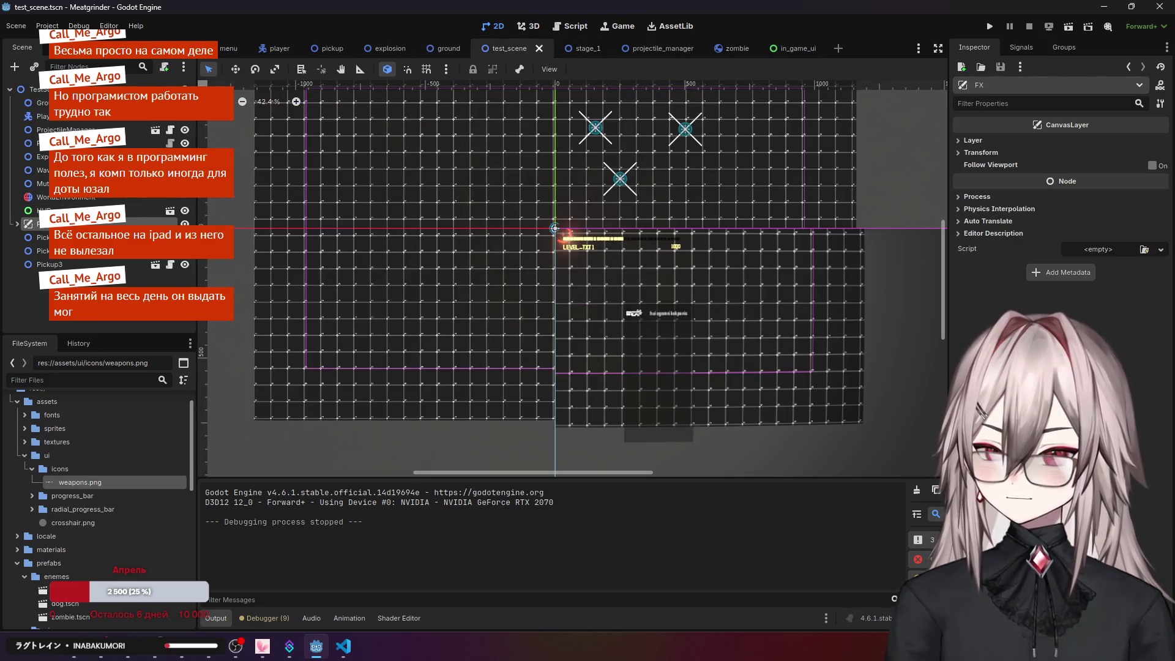
left_click(976, 144)
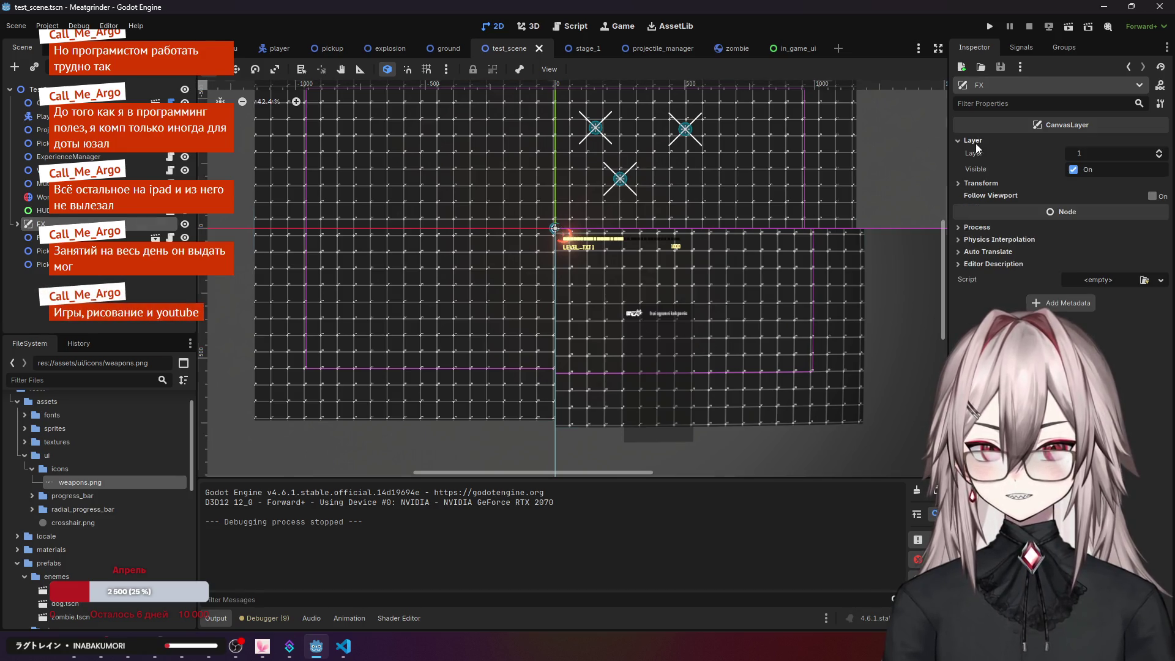
left_click(976, 143)
left_click(975, 144)
left_click(975, 146)
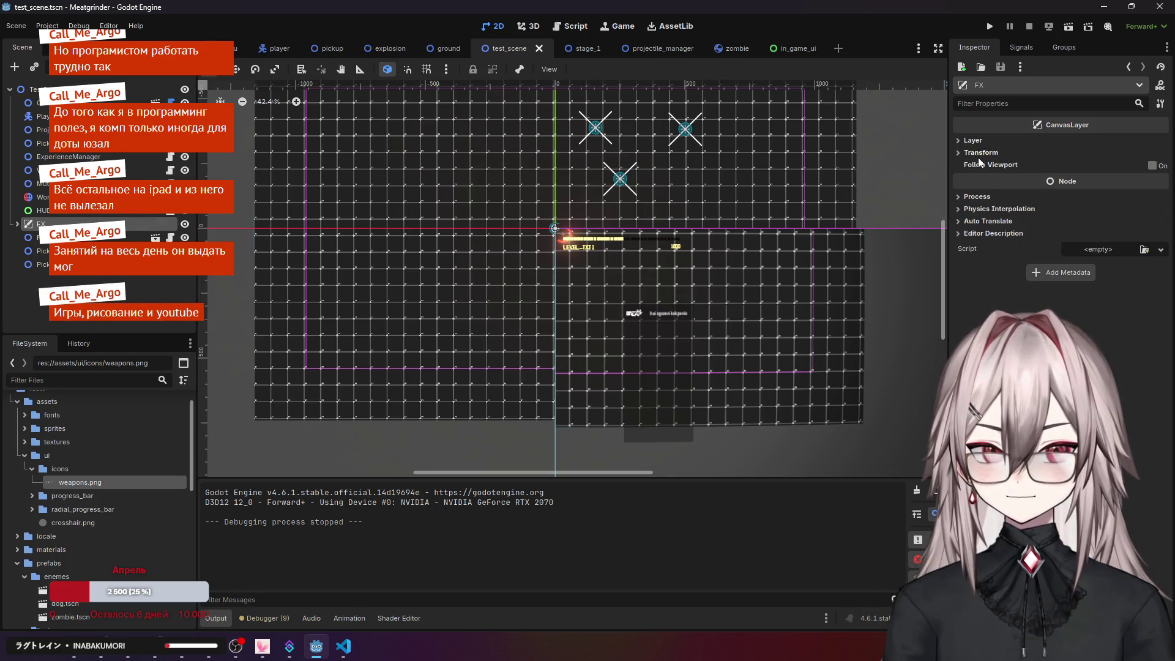
mouse_move(982, 164)
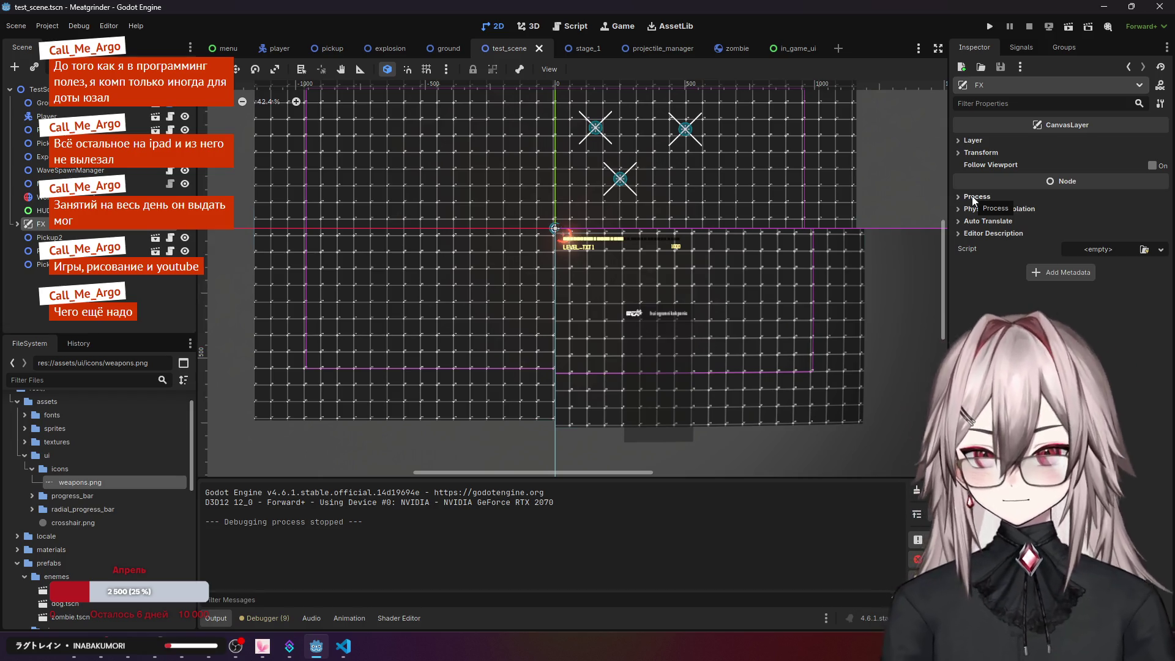
- Browse FX's Process, Physics Interpolation, Auto Translate and Editor Description sections, then select its ColorRect child
left_click(972, 196)
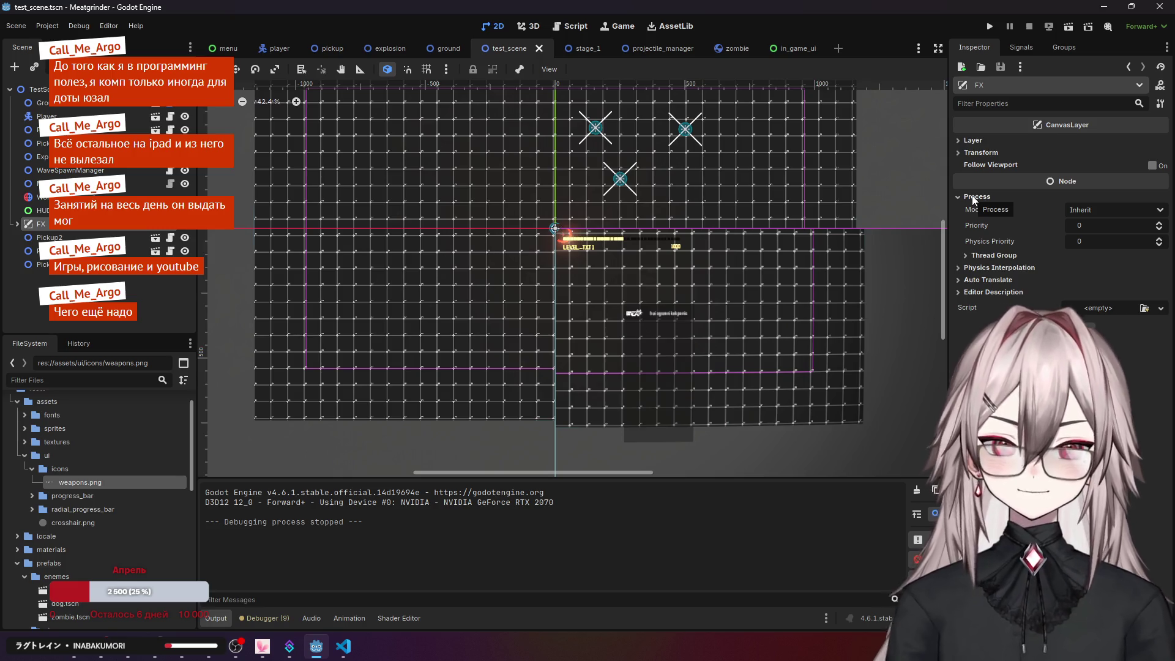
left_click(973, 196)
left_click(973, 196)
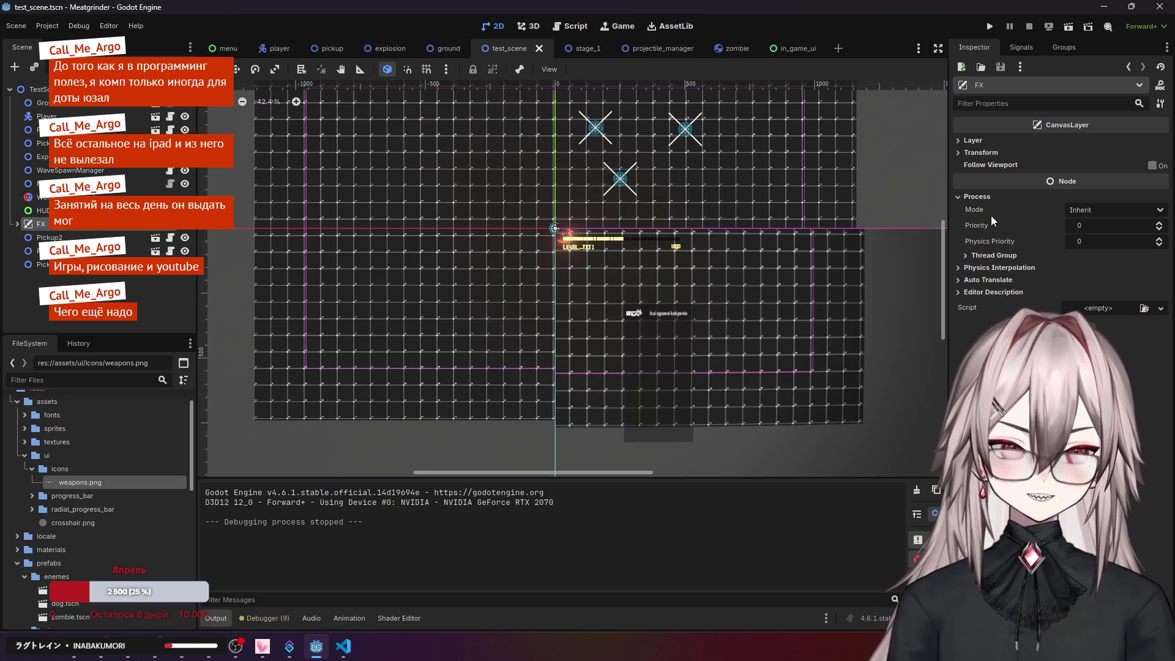
left_click(976, 199)
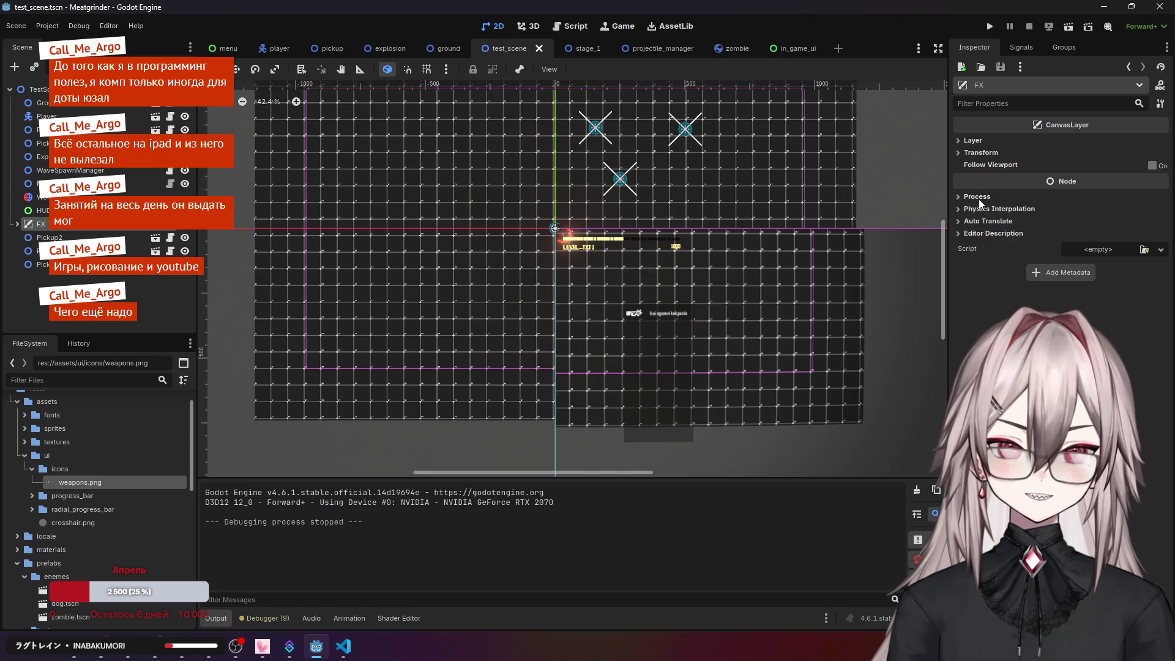
left_click(975, 210)
left_click(974, 211)
left_click(979, 223)
left_click(979, 223)
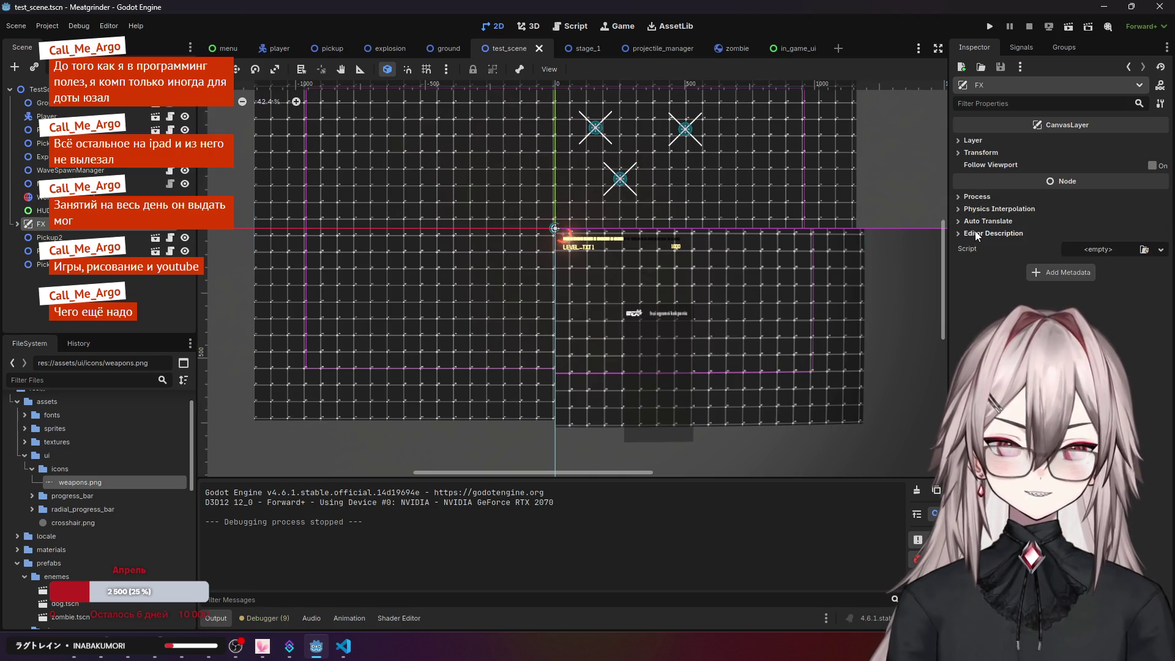
left_click(977, 235)
left_click(978, 234)
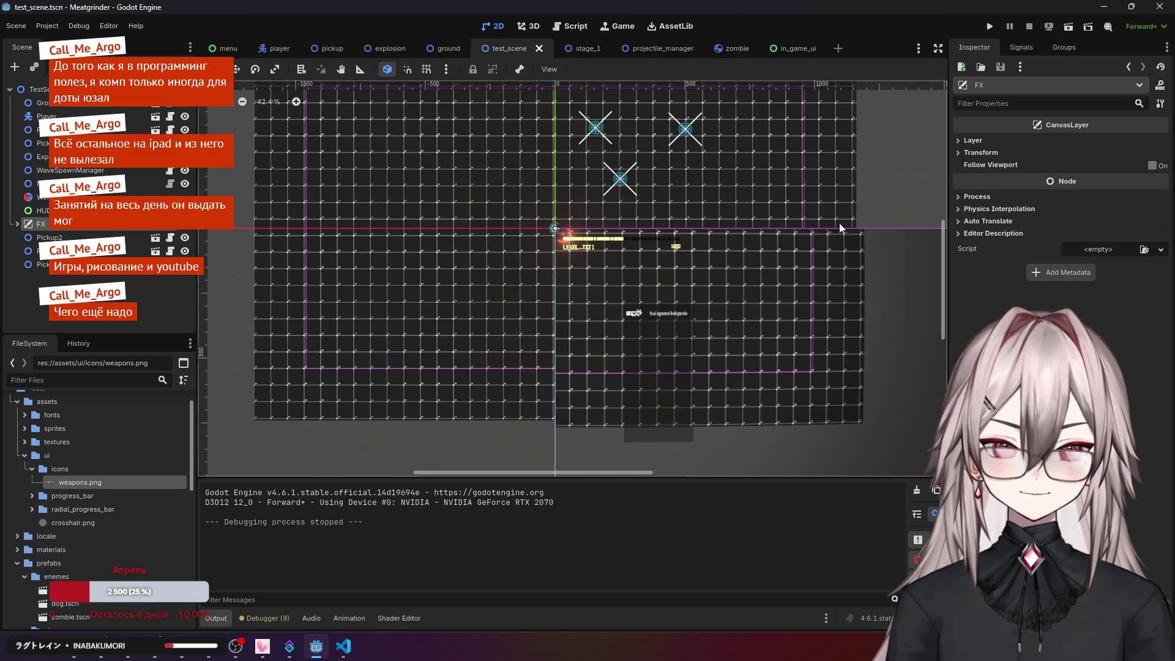
left_click(17, 224)
left_click(54, 239)
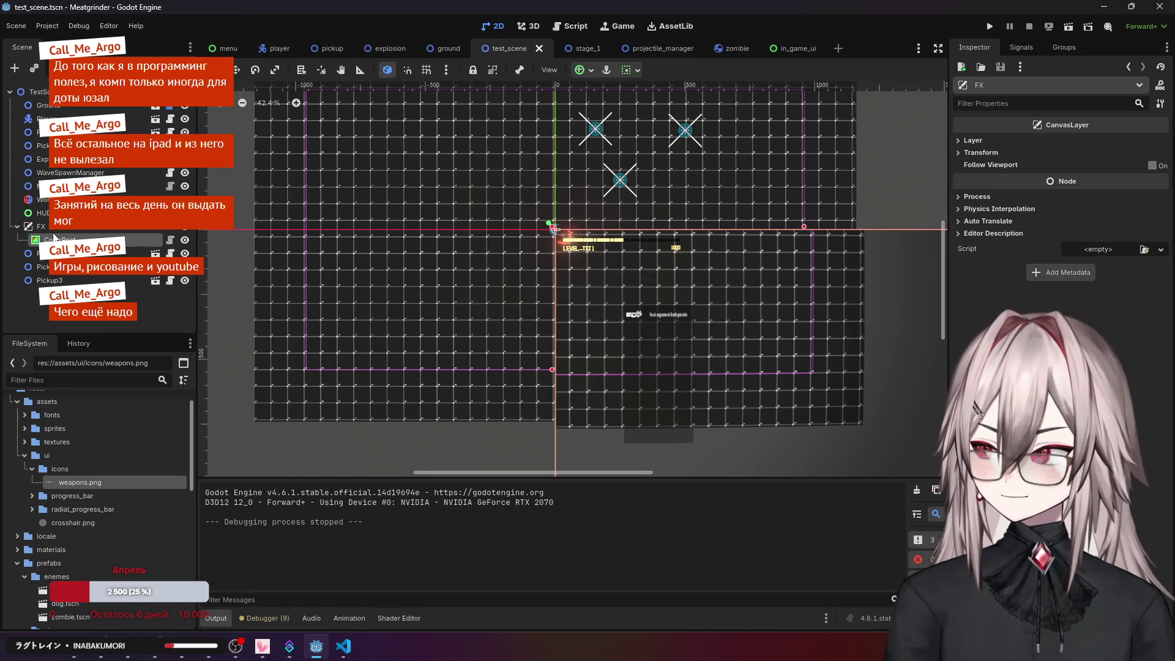
- Inspect the HUD's Visibility and Mouse filter settings in the Inspector
left_click(16, 226)
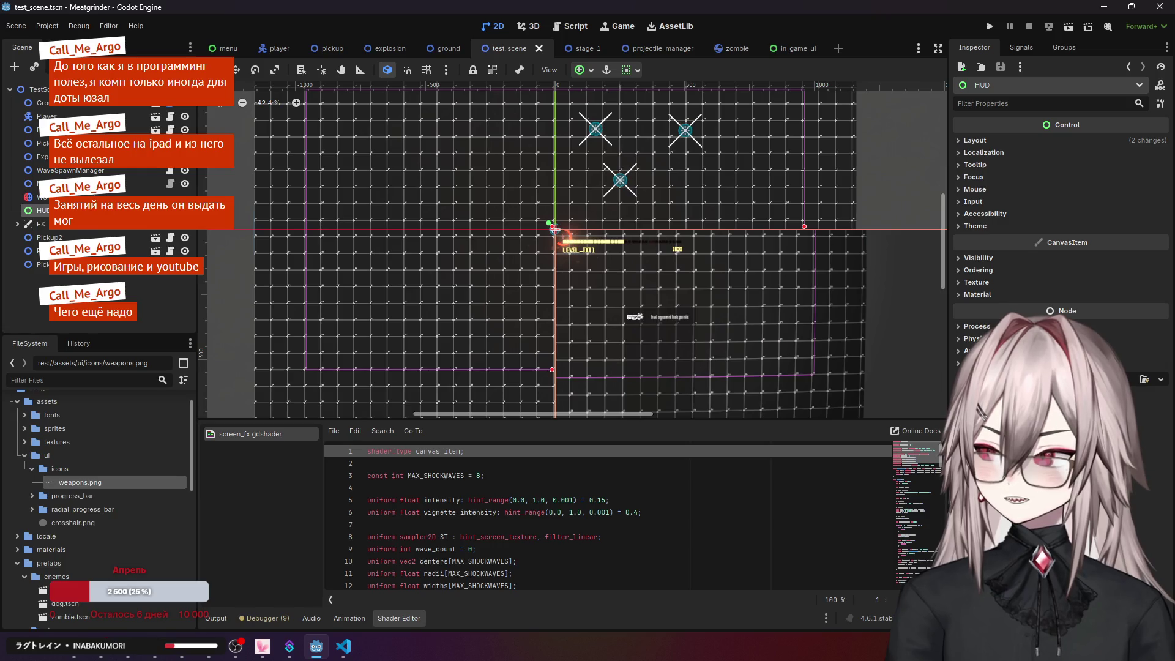
left_click(992, 259)
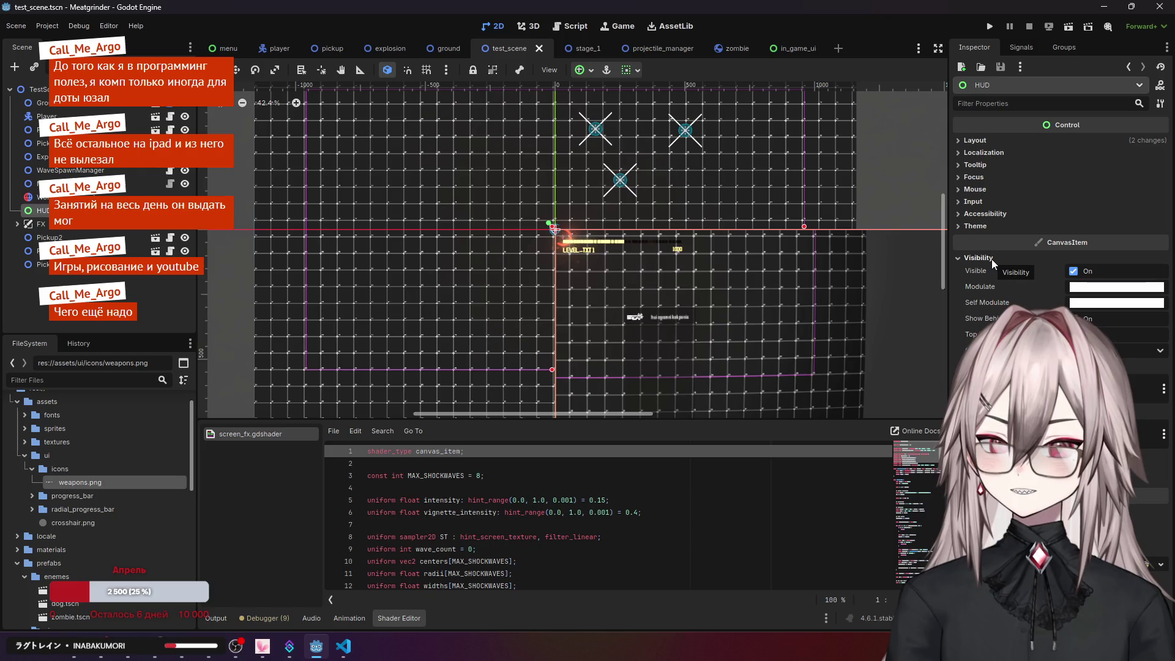
left_click(991, 259)
left_click(986, 190)
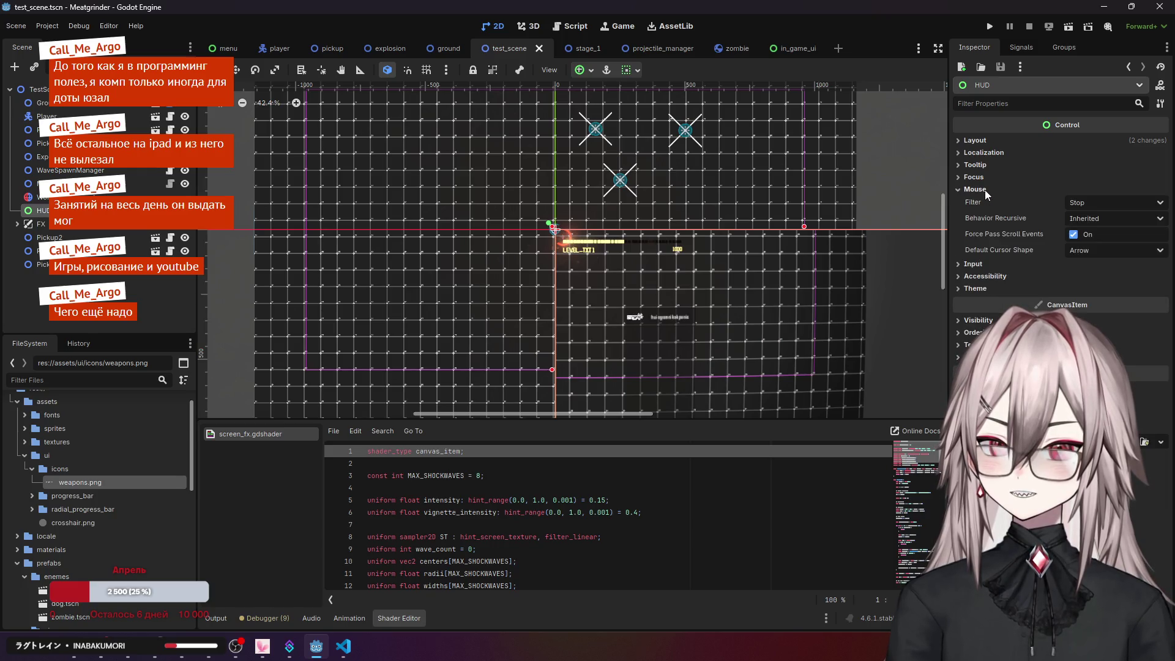
left_click(986, 190)
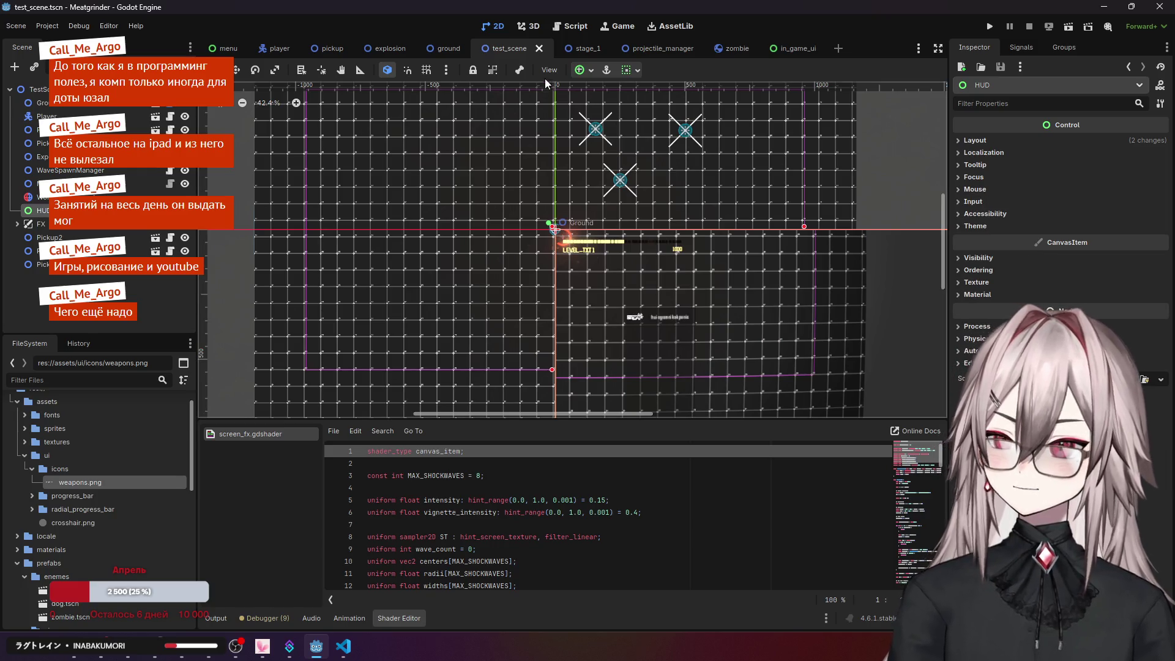
- In in_game_ui, move LevelUPScreen under the HUD control and run the project
left_click(789, 48)
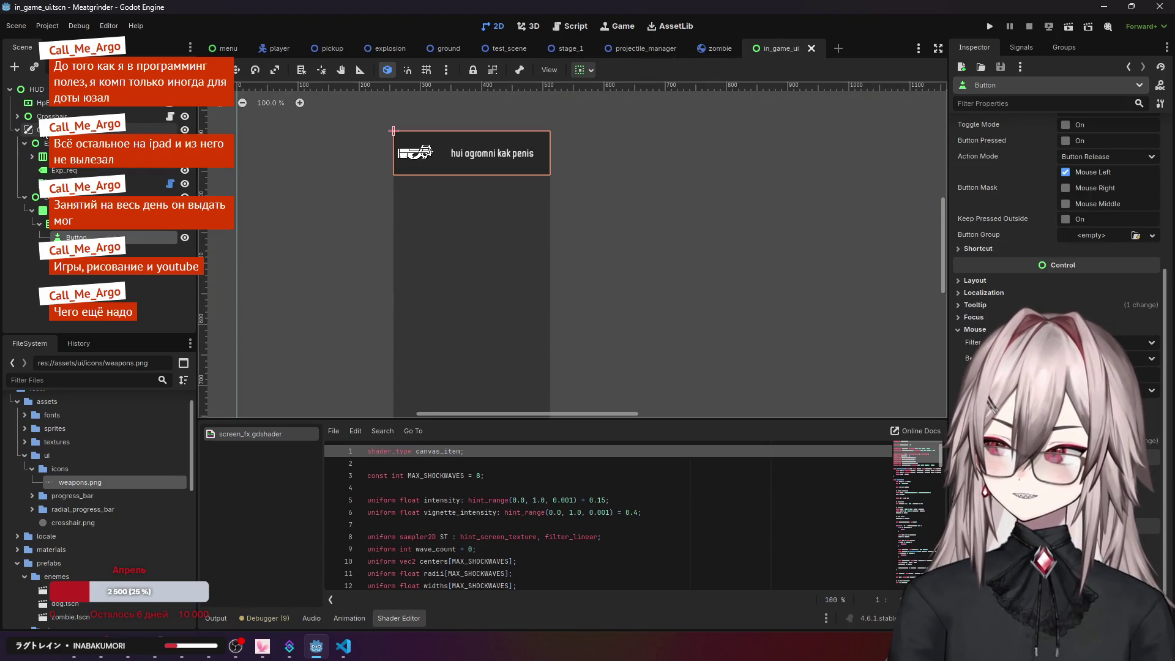
left_click(234, 287)
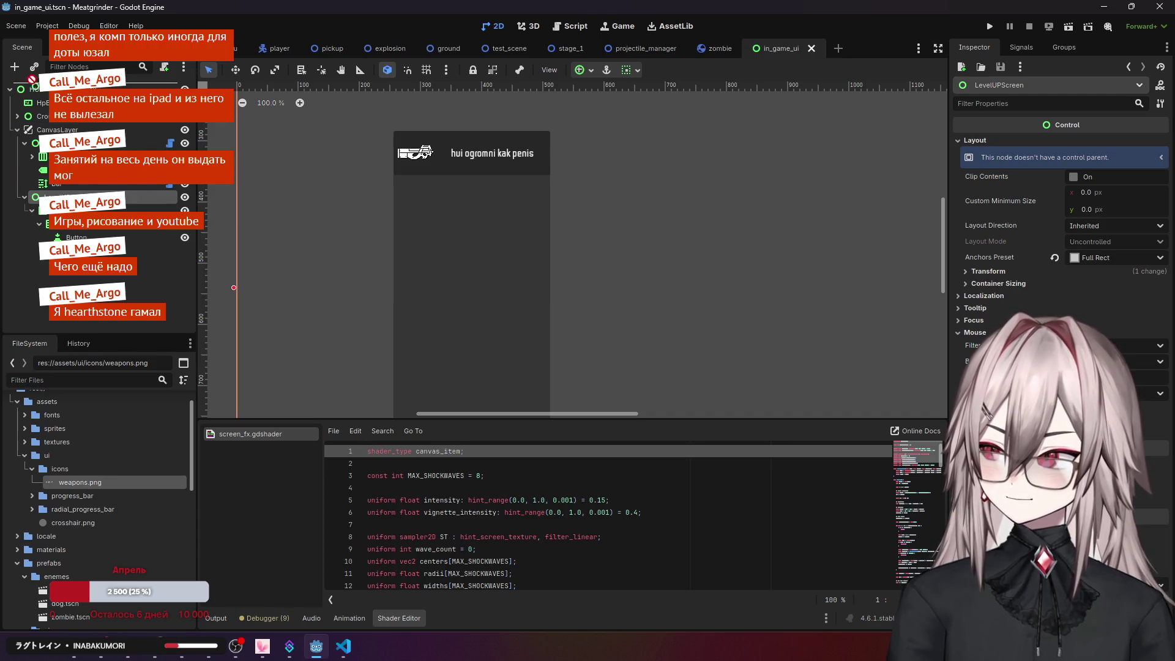
left_click_drag(45, 91, 45, 91)
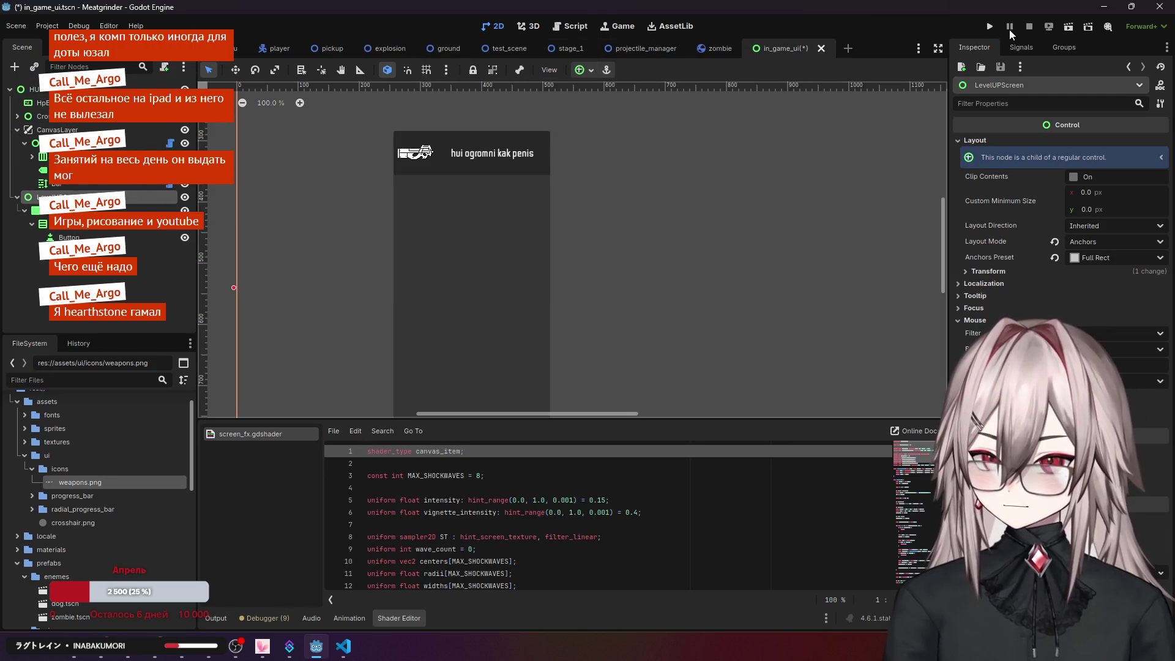
left_click(990, 27)
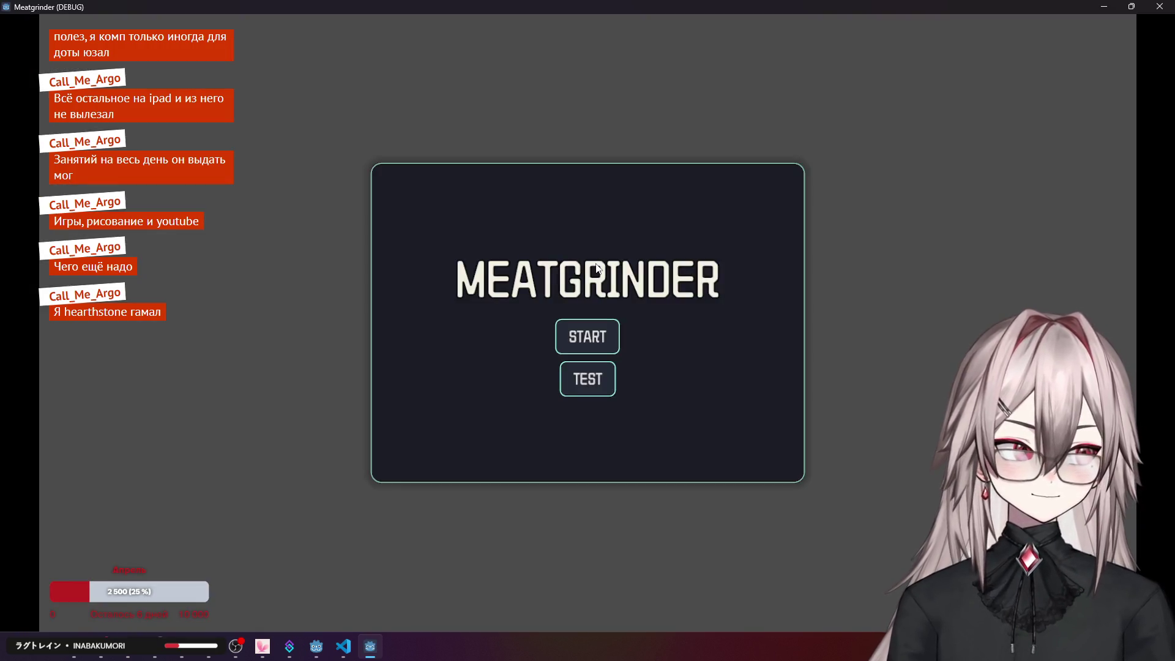
- Start Meatgrinder from the main menu, walk the player around with S and D, then close the game
left_click(588, 379)
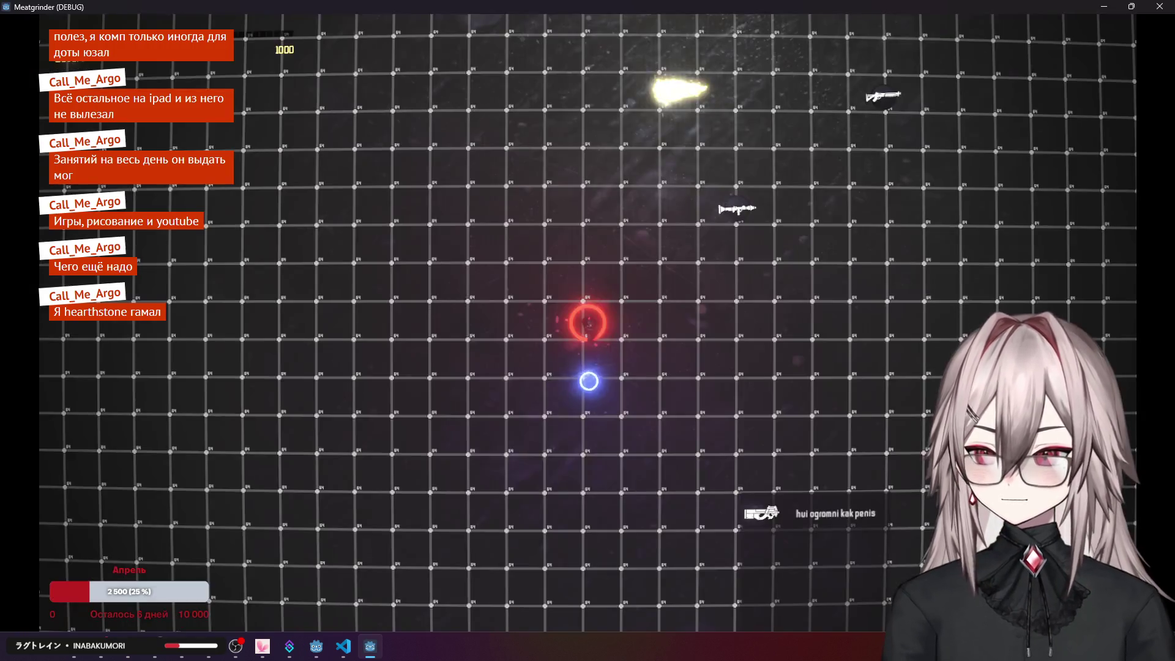
key("s")
key("d")
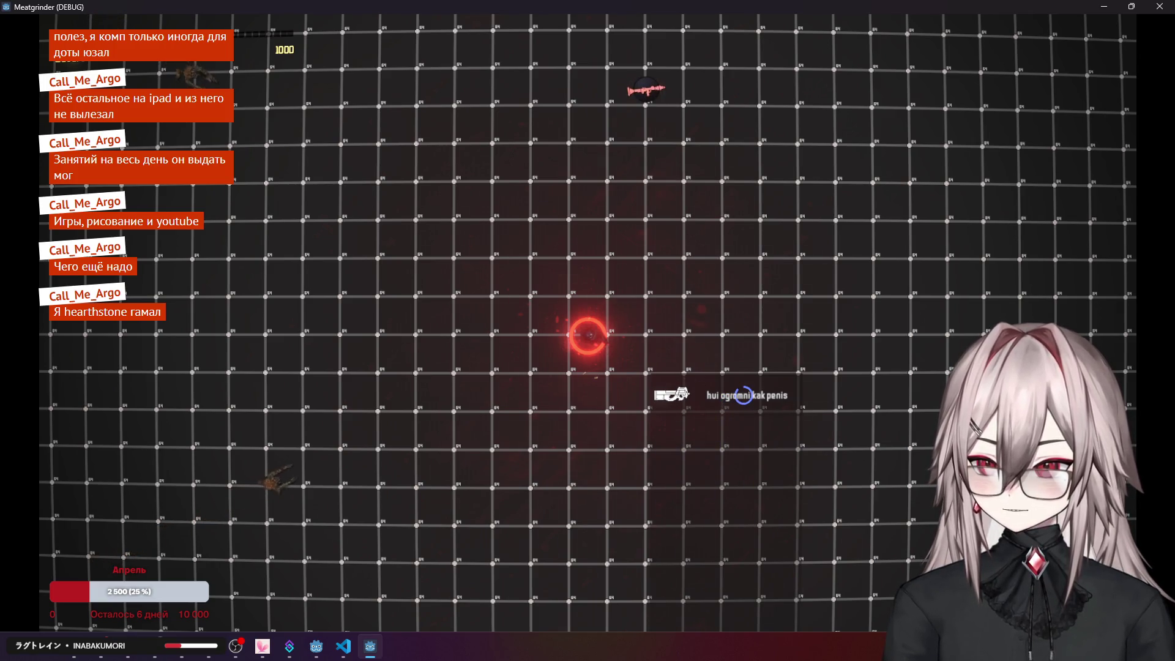
key("s")
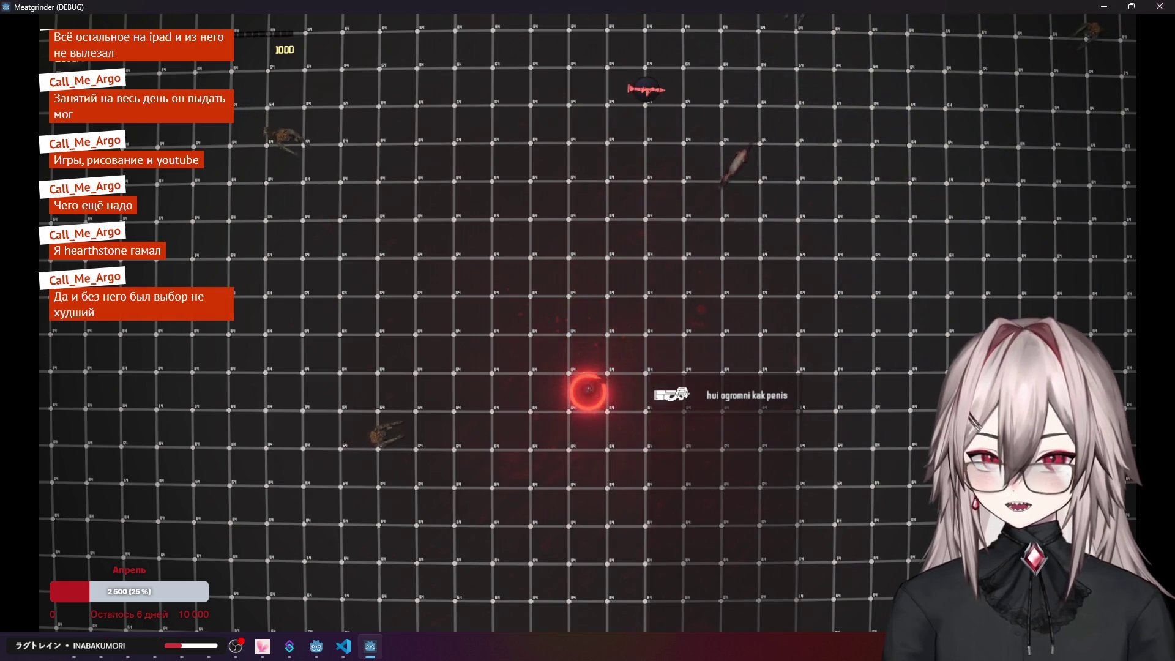
left_click(1171, 5)
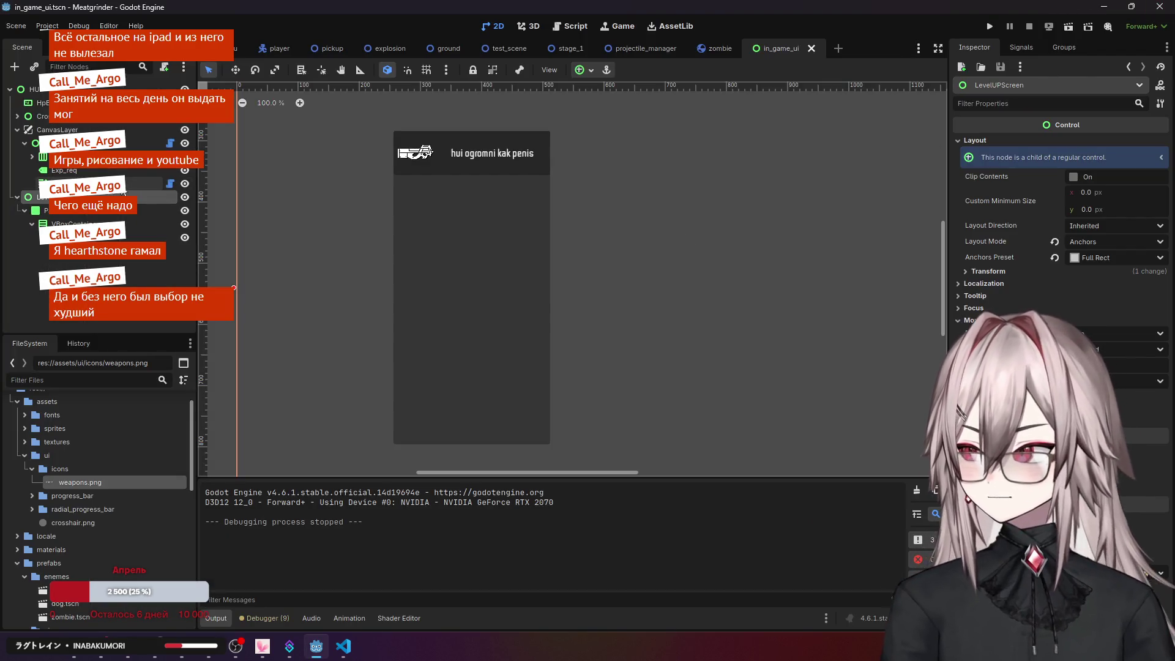
- Reparent LevelUPScreen under CanvasLayer, comment out crosshair.gd's mouse-hiding line, and run the project
left_click_drag(36, 197, 61, 131)
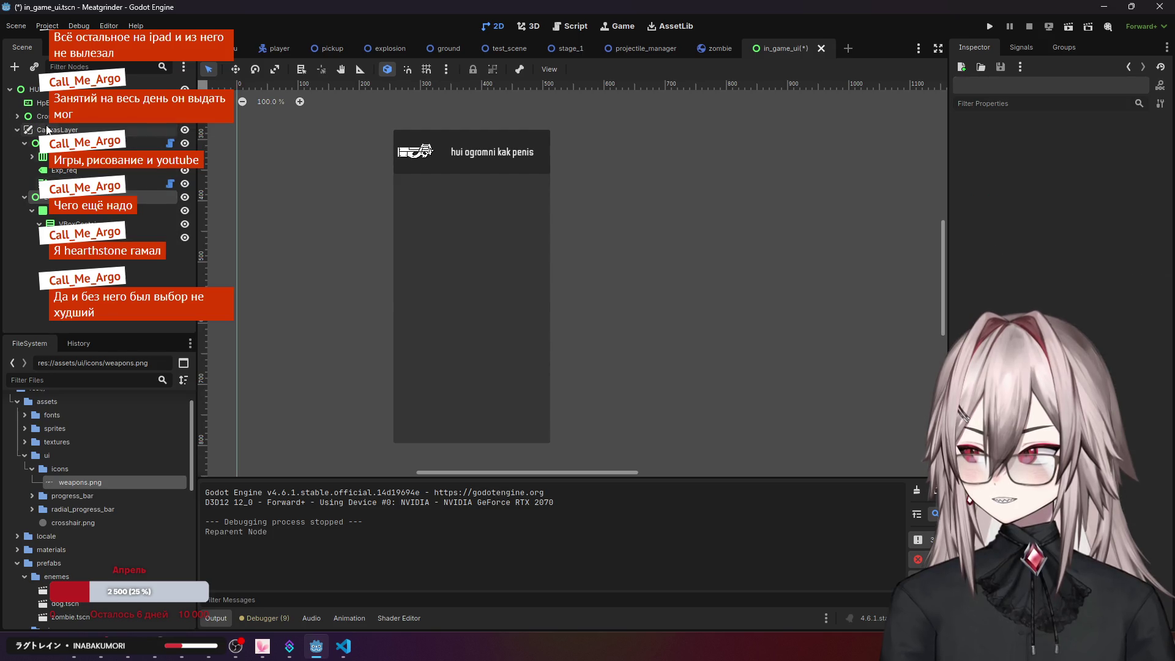
left_click(46, 90)
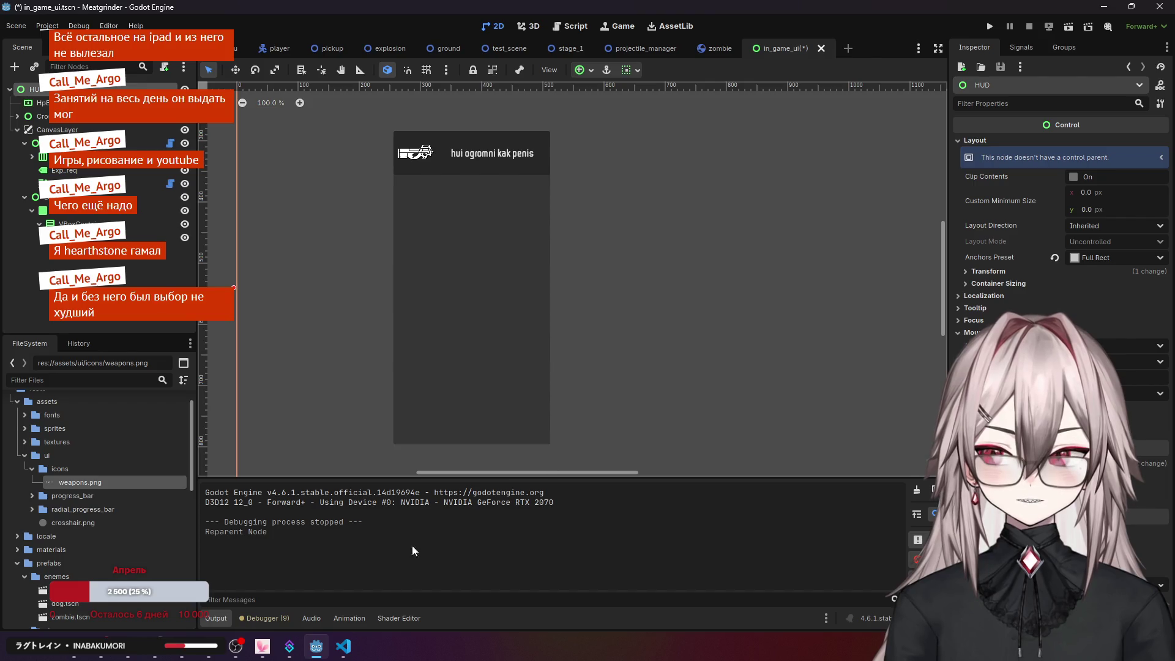
left_click(342, 657)
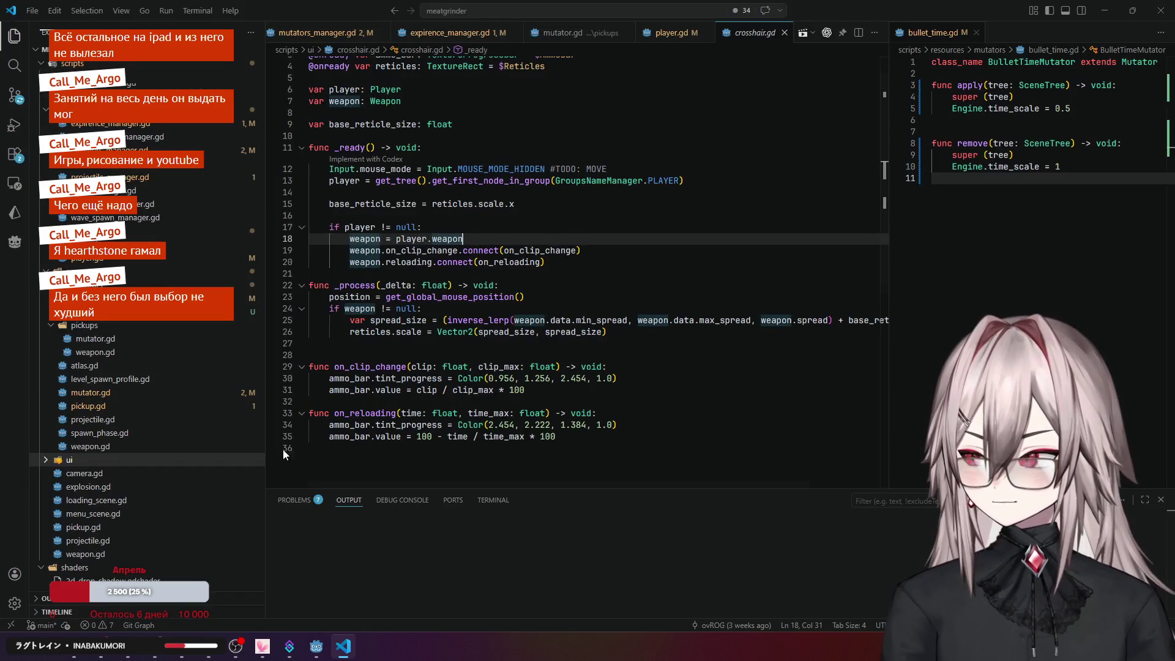
left_click(330, 169)
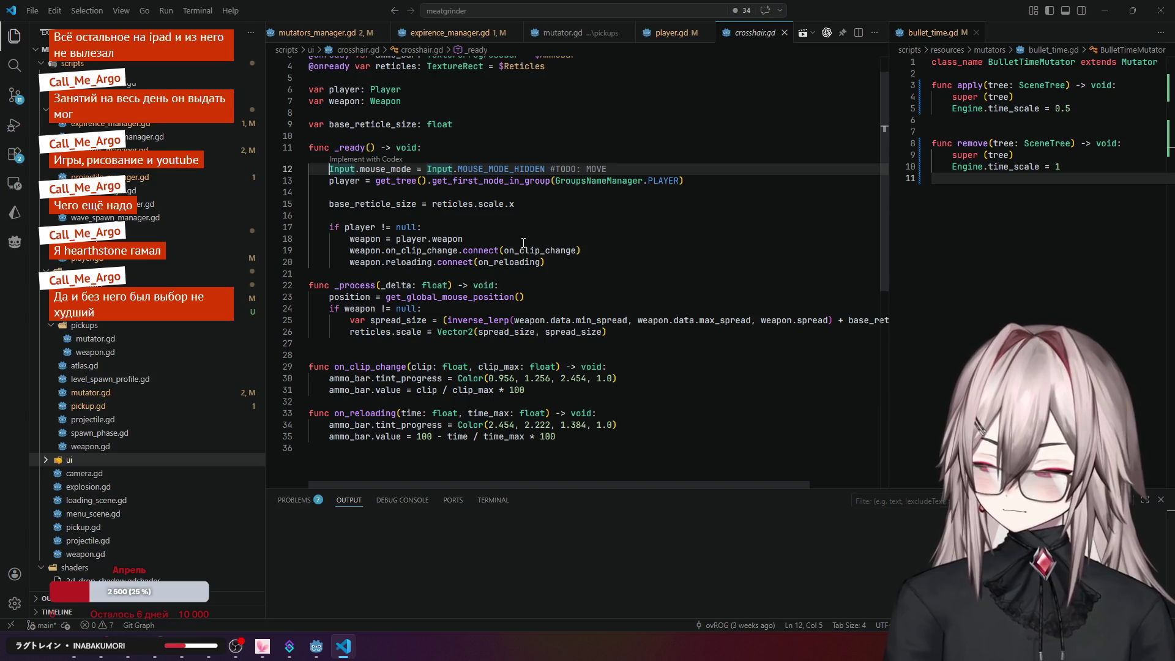
key("ctrl+slash")
left_click(667, 203)
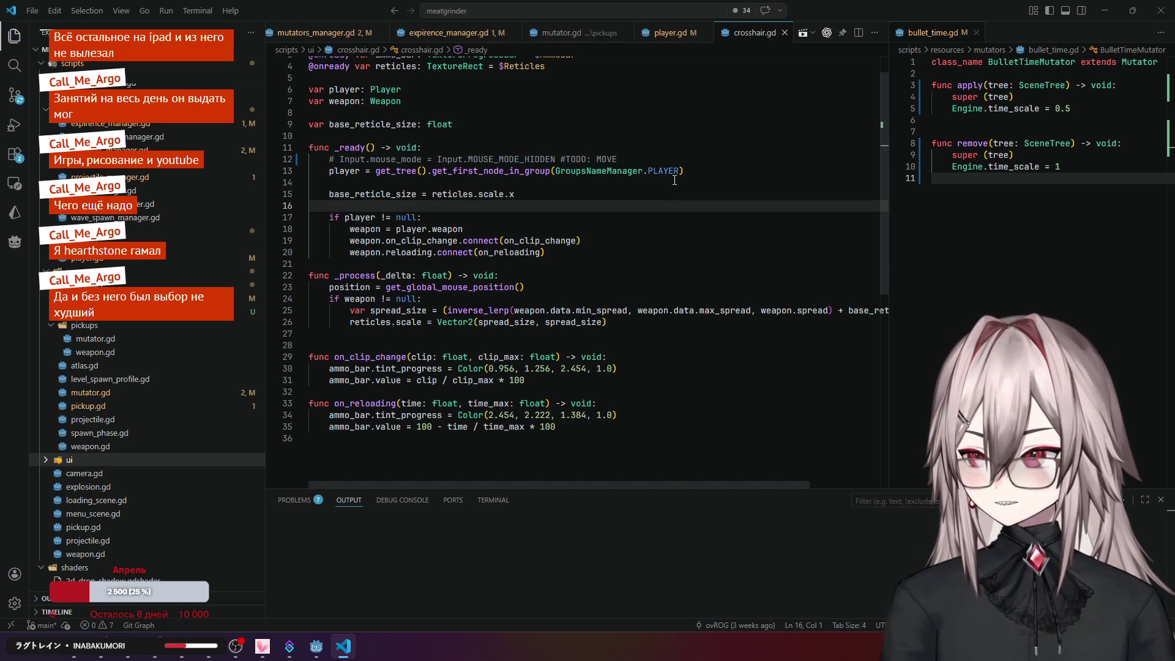
left_click(316, 646)
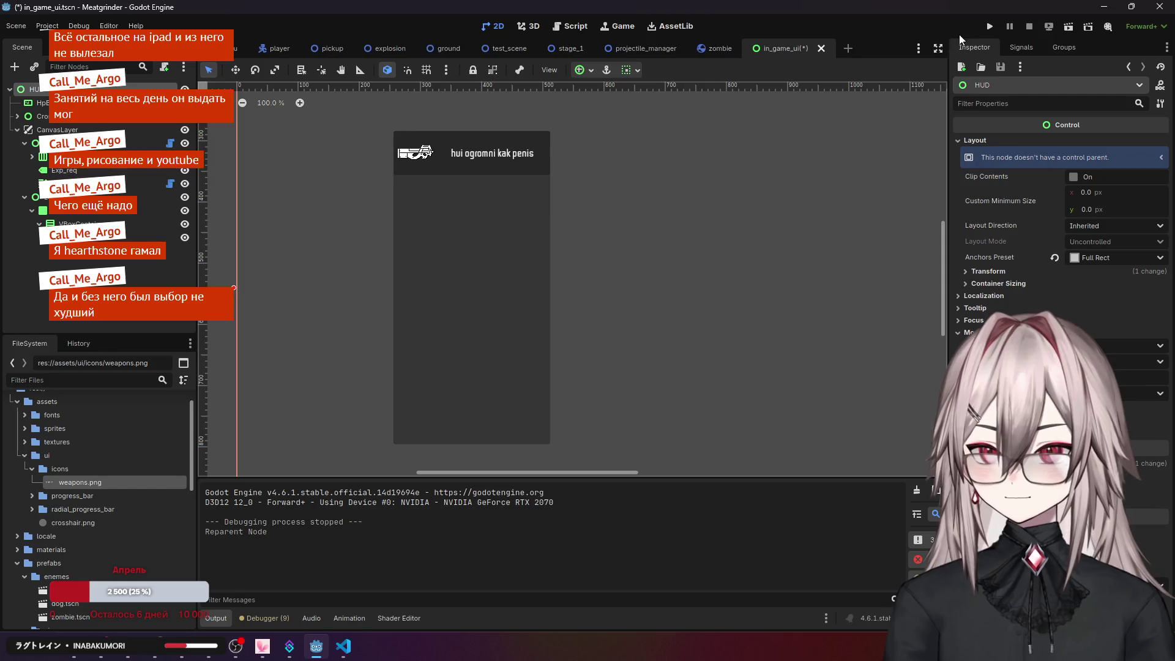
left_click(989, 28)
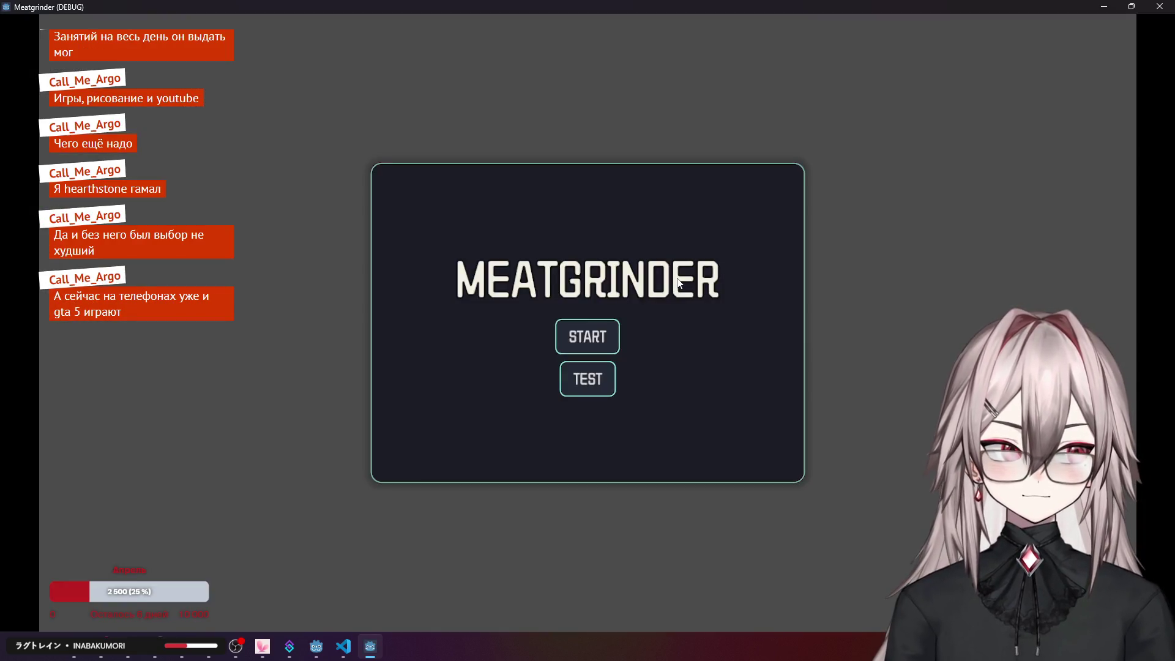
- Start a game, fire a couple of shots at the enemies, and close the game window
left_click(595, 378)
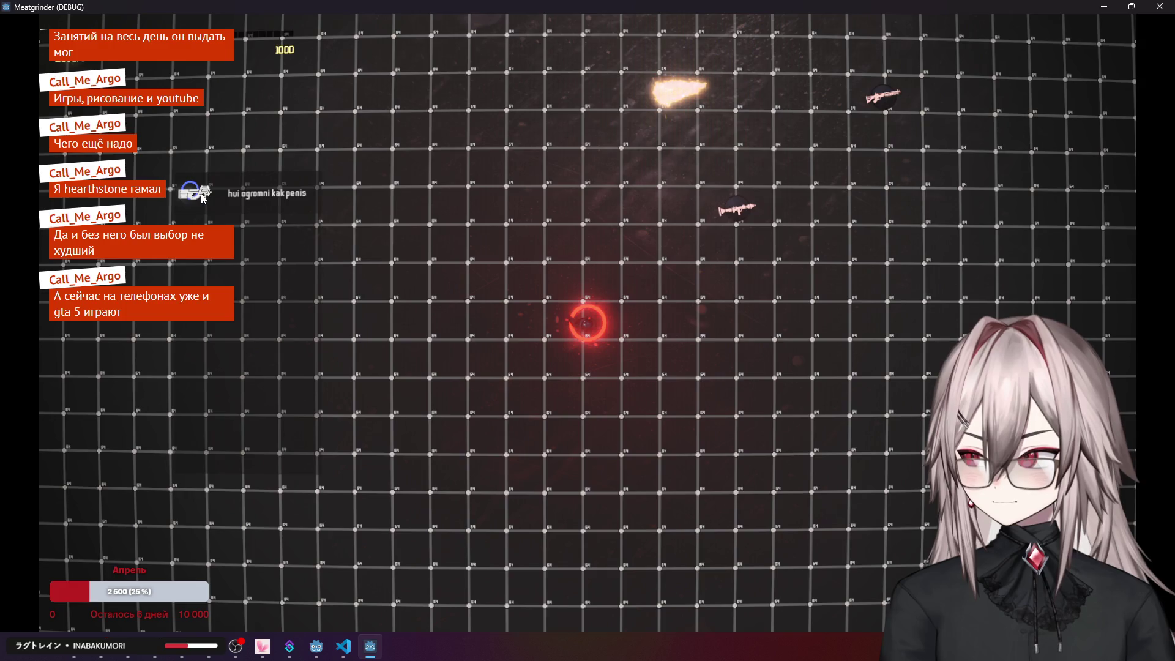
left_click(204, 141)
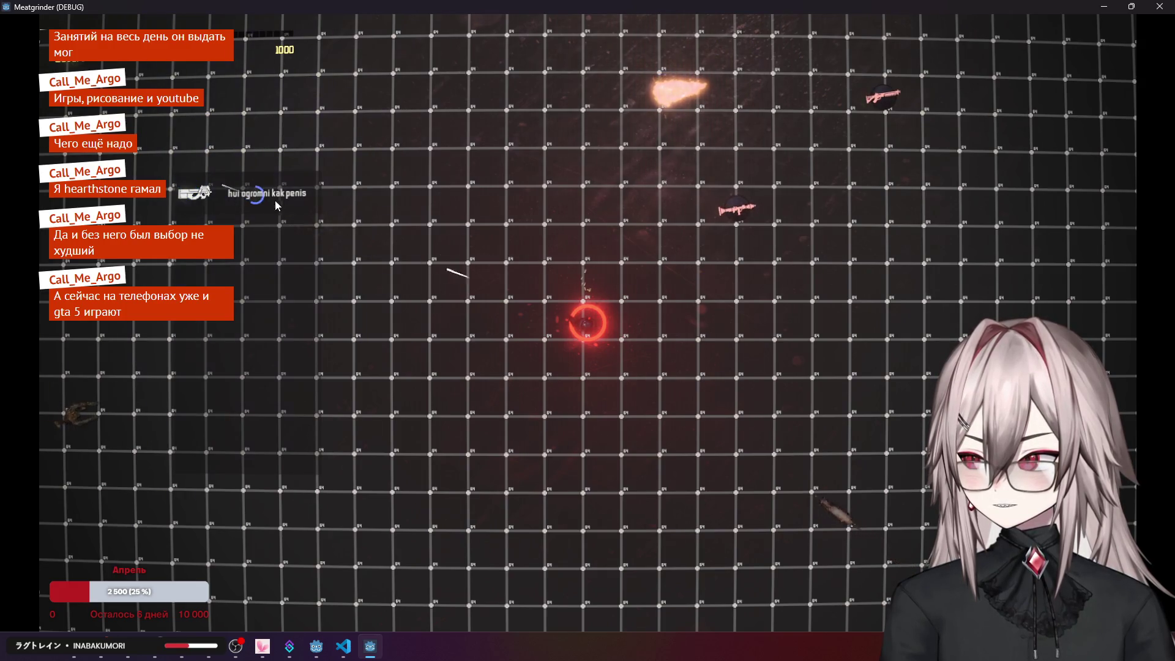
left_click(800, 506)
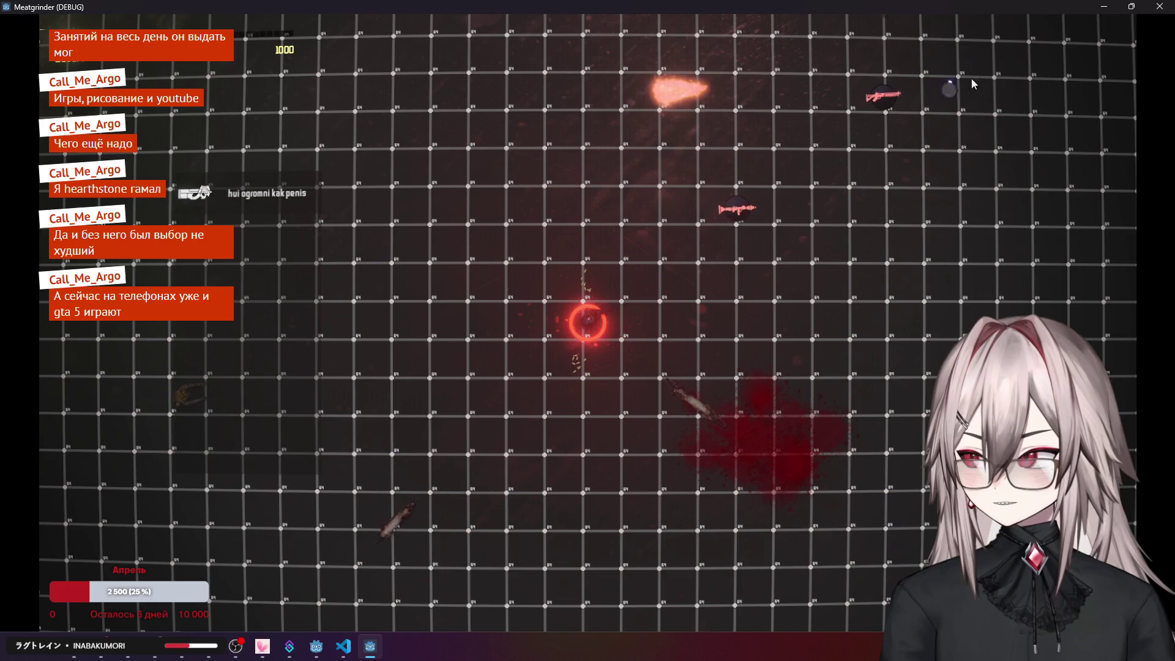
left_click(1160, 7)
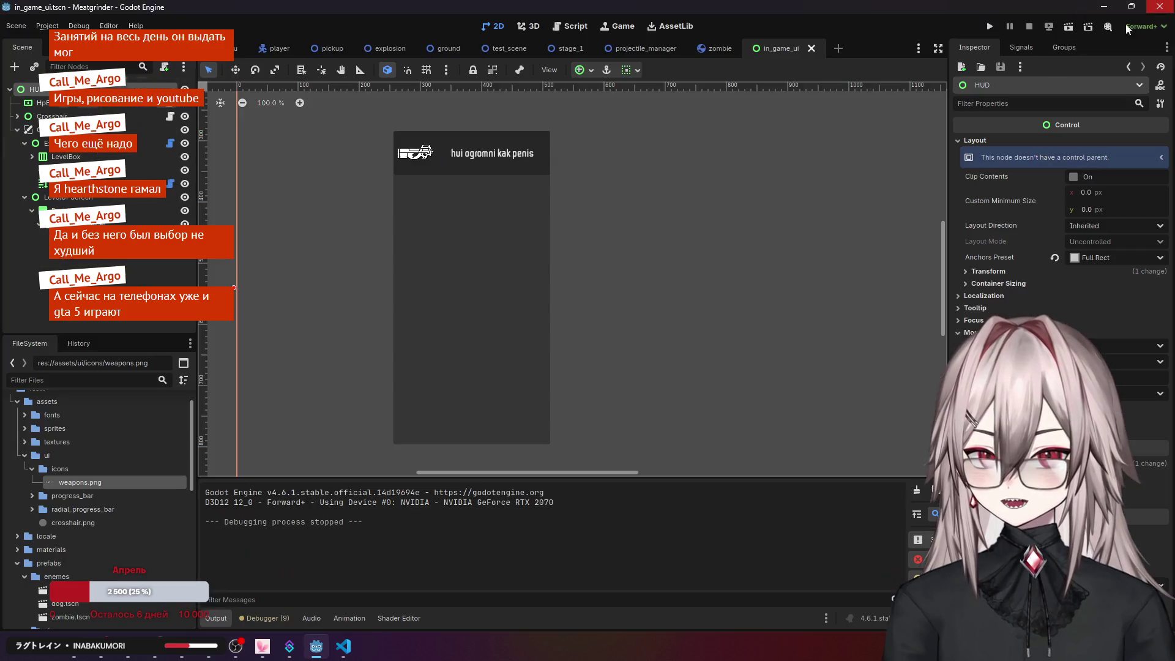
- Restore the mouse-hiding line in crosshair.gd's _ready and return to the Godot editor
left_click(343, 645)
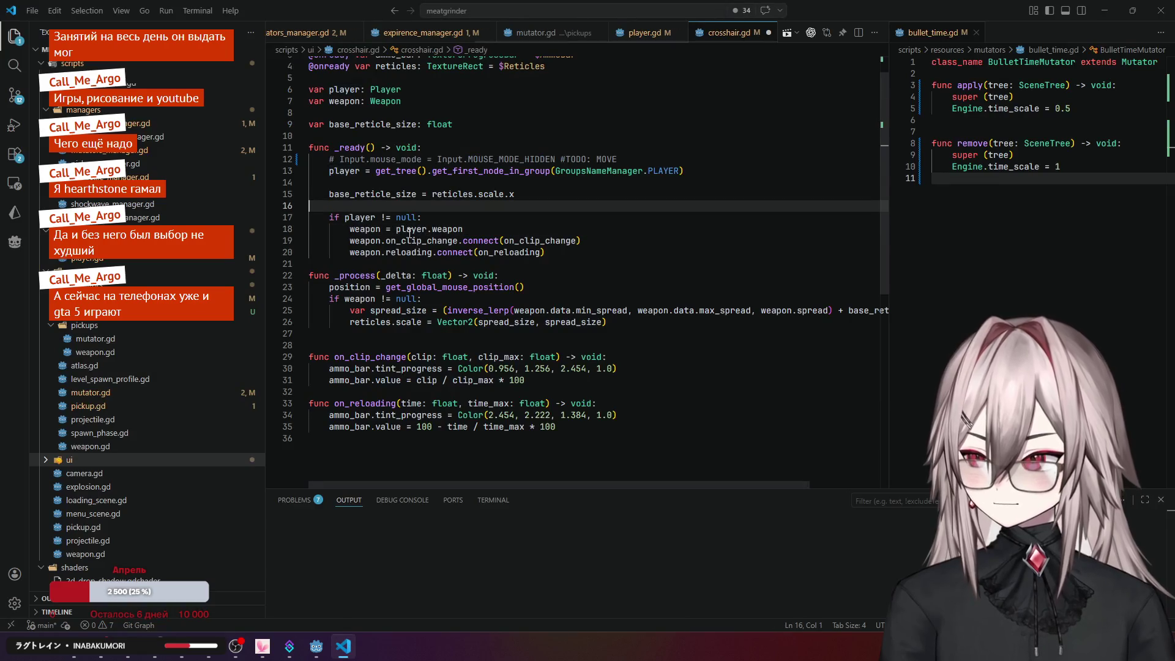
left_click(645, 155)
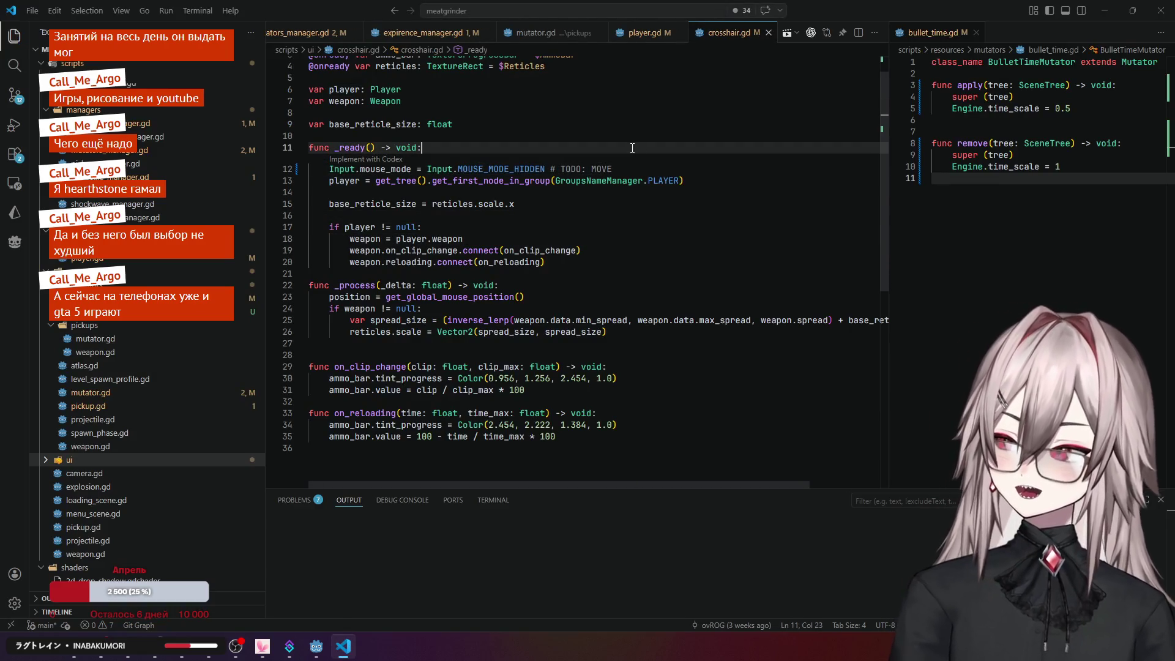
scroll(197, 207, "down", 2)
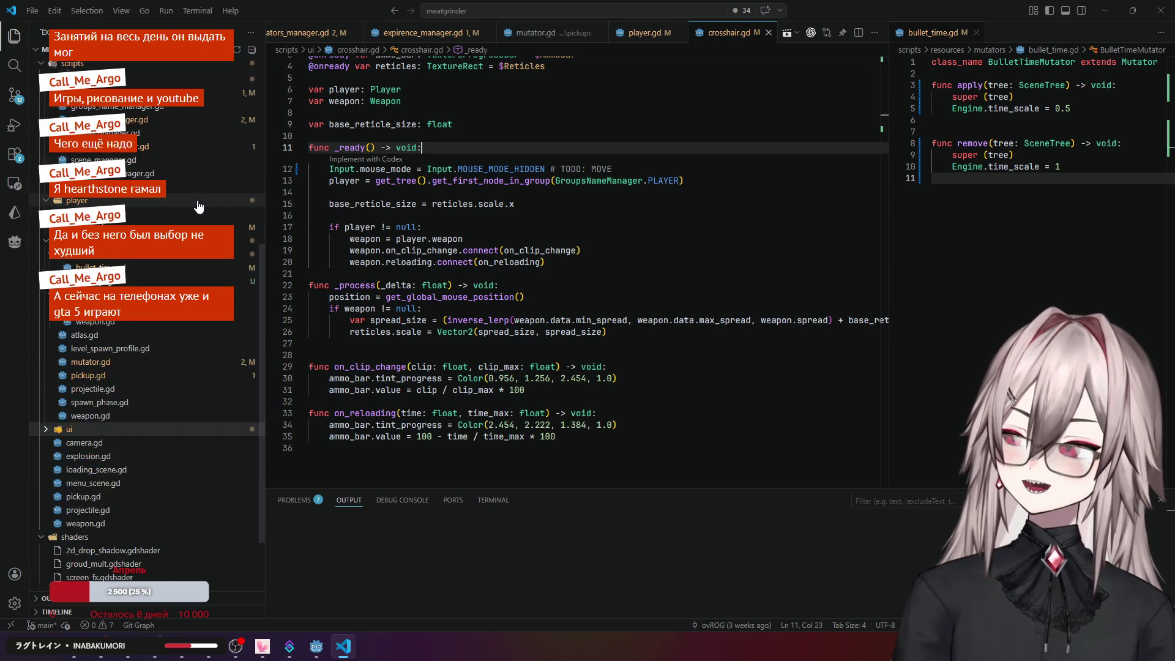
scroll(197, 207, "up", 2)
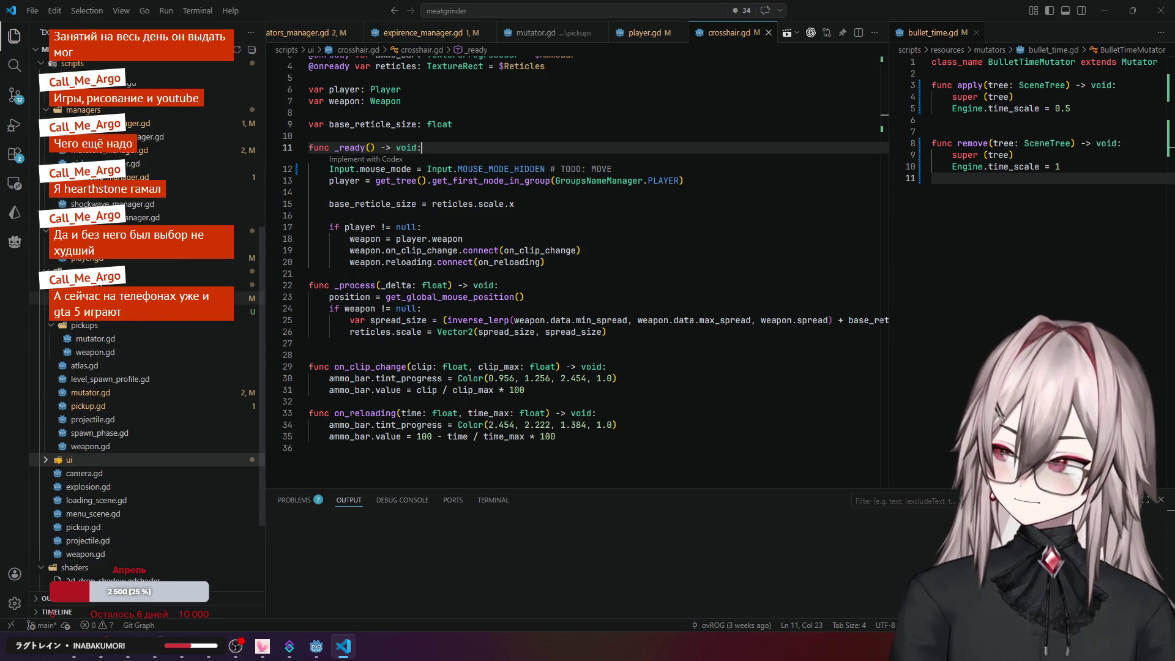
left_click(328, 653)
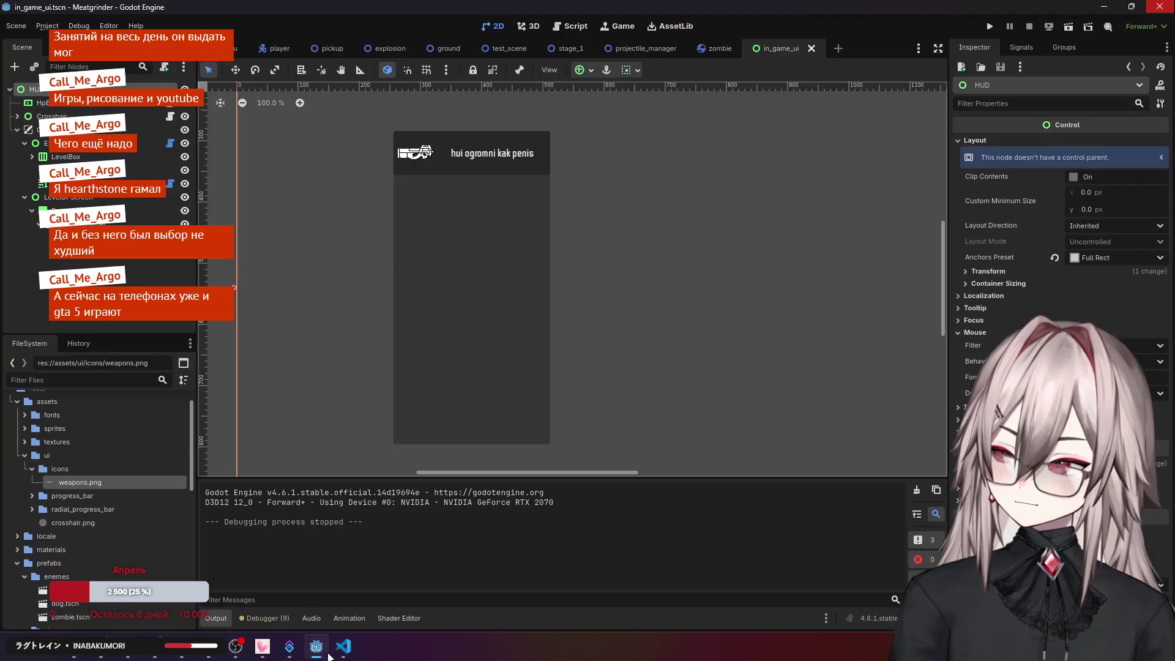
- Open menu.tscn and inspect the StartButton and TestButton properties
left_click(223, 48)
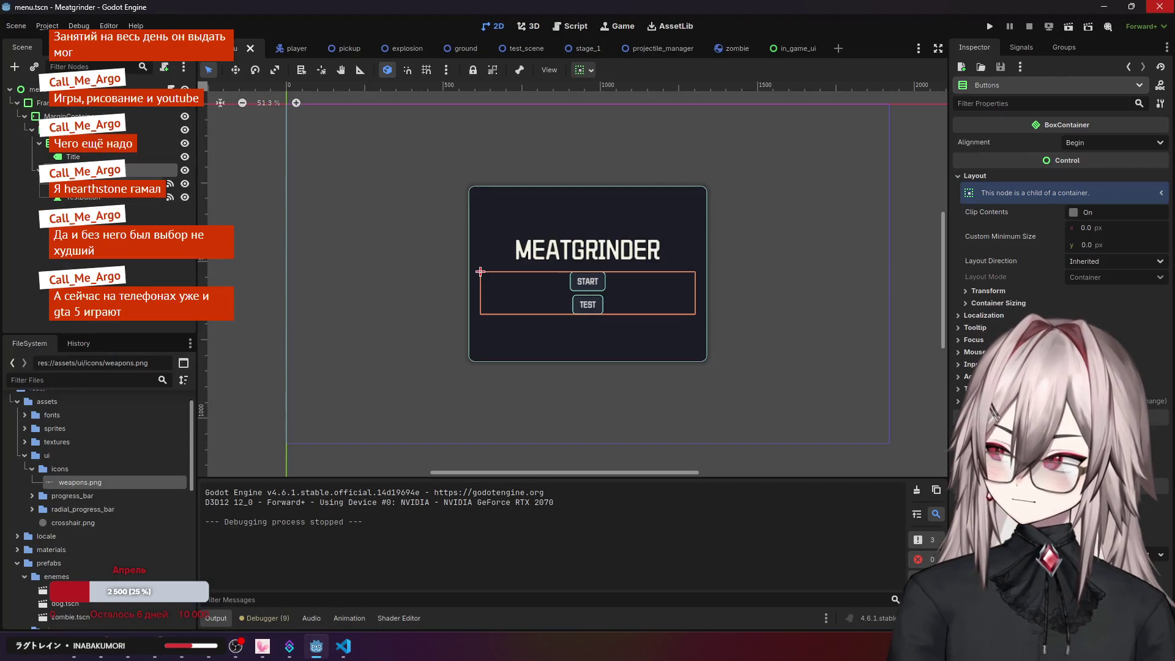
left_click(86, 184)
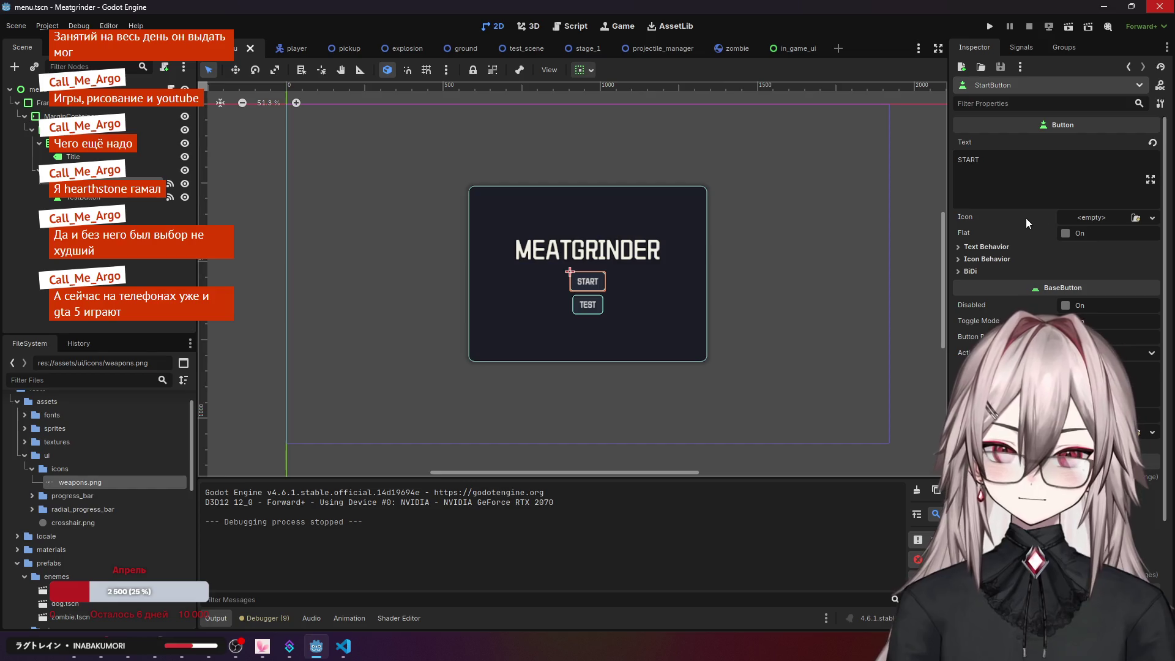
scroll(1005, 229, "down", 5)
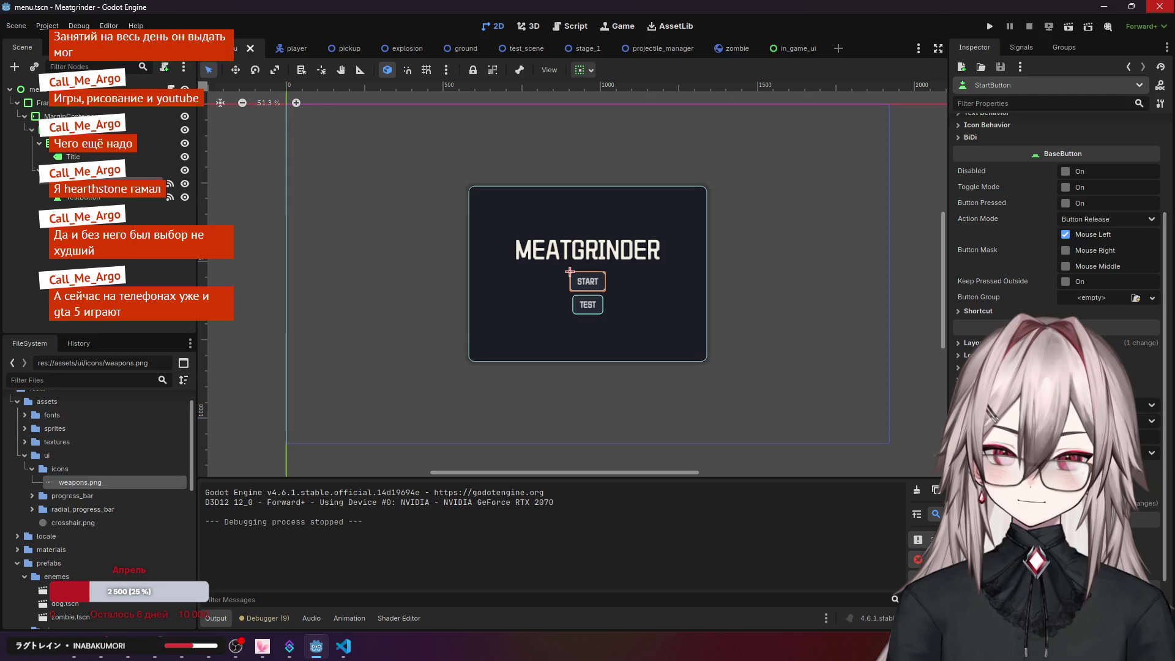
left_click(979, 386)
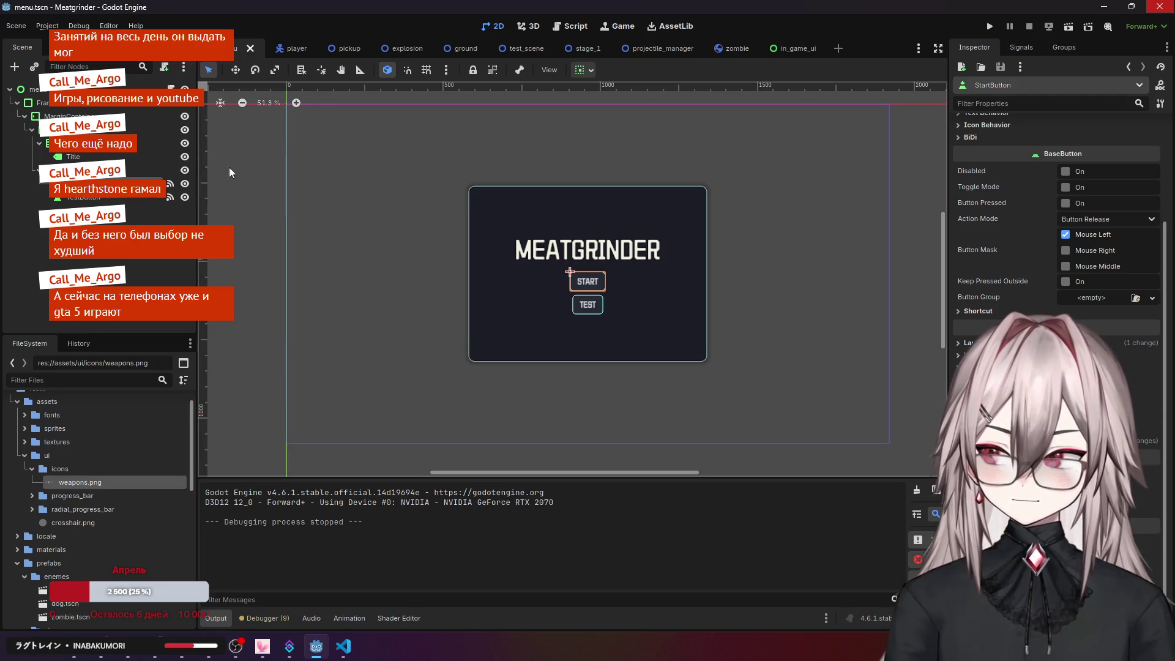
left_click(80, 196)
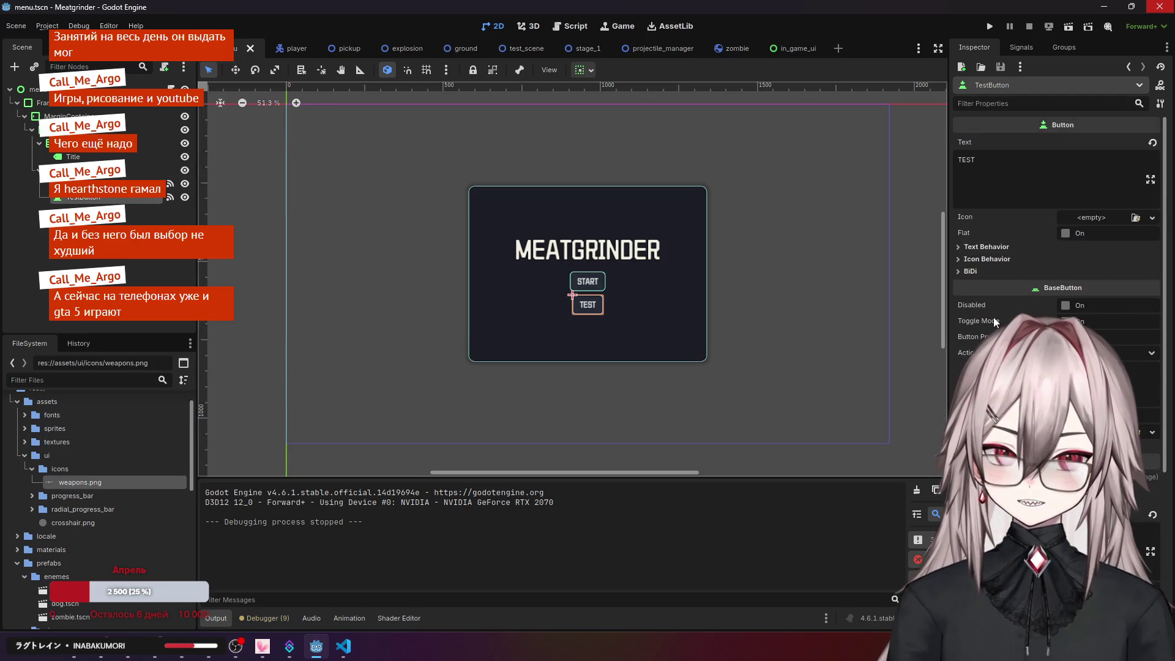
- Review TestButton's signal connections and BiDi settings, then select the root menu node
left_click(1021, 48)
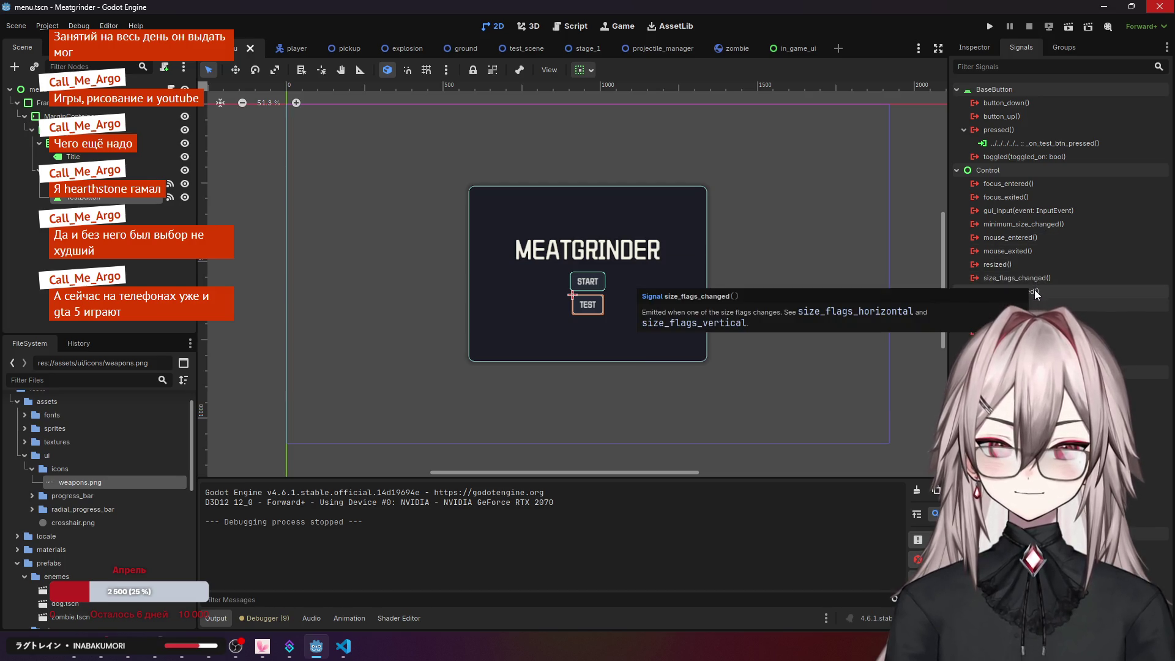
left_click(974, 47)
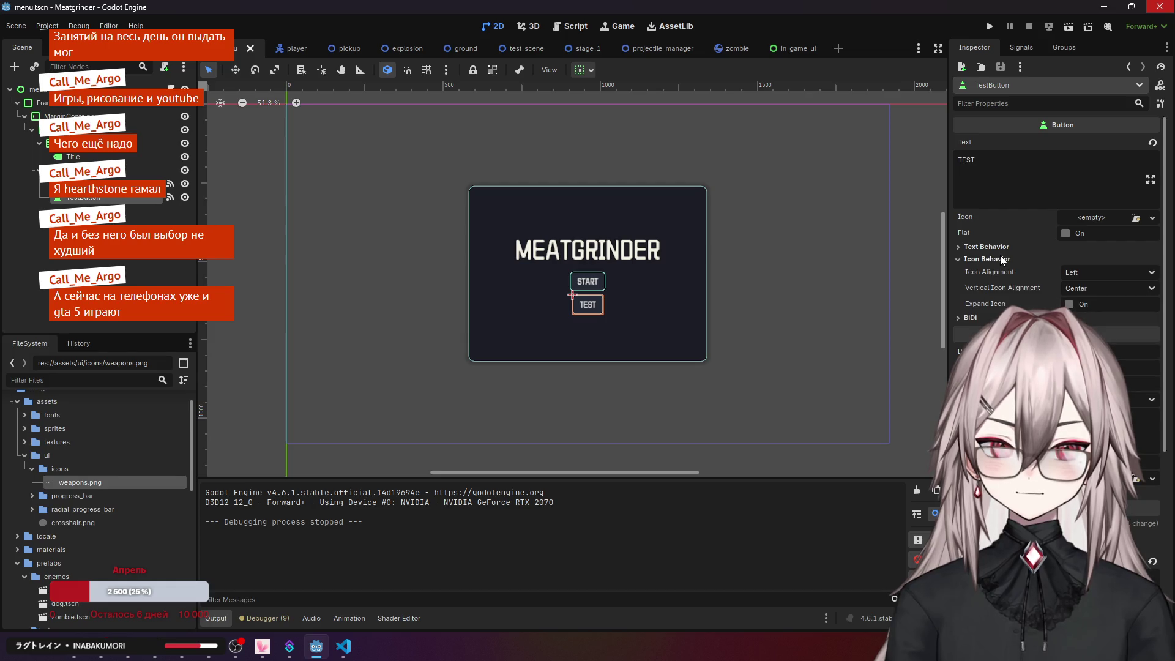
left_click(979, 273)
left_click(979, 273)
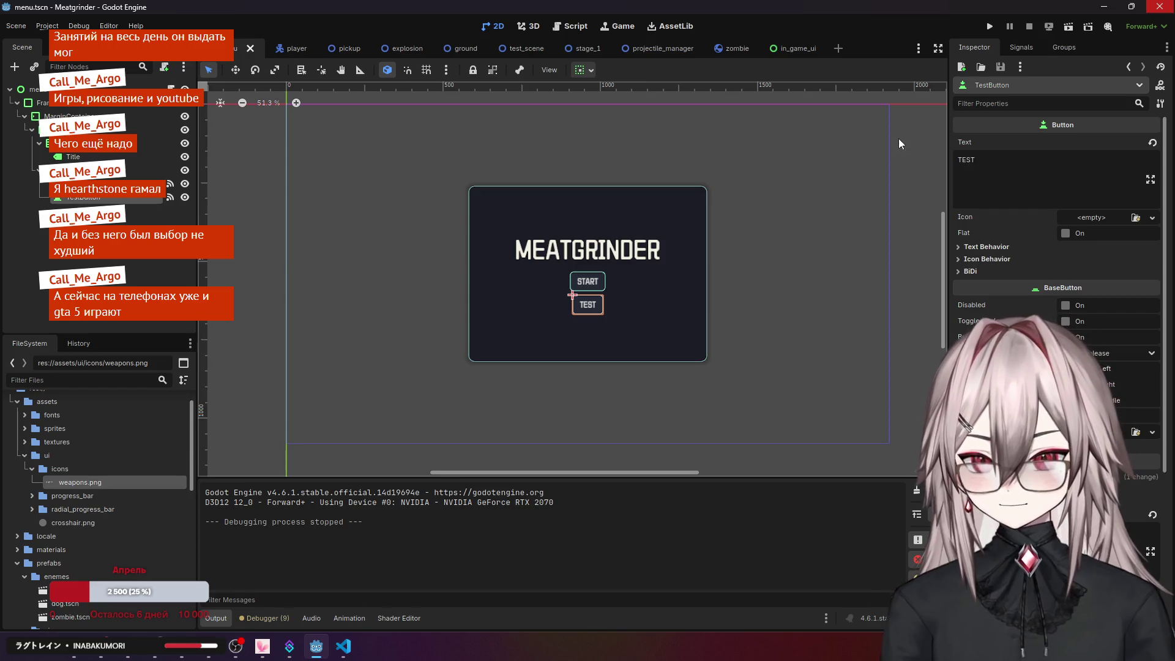
left_click(34, 88)
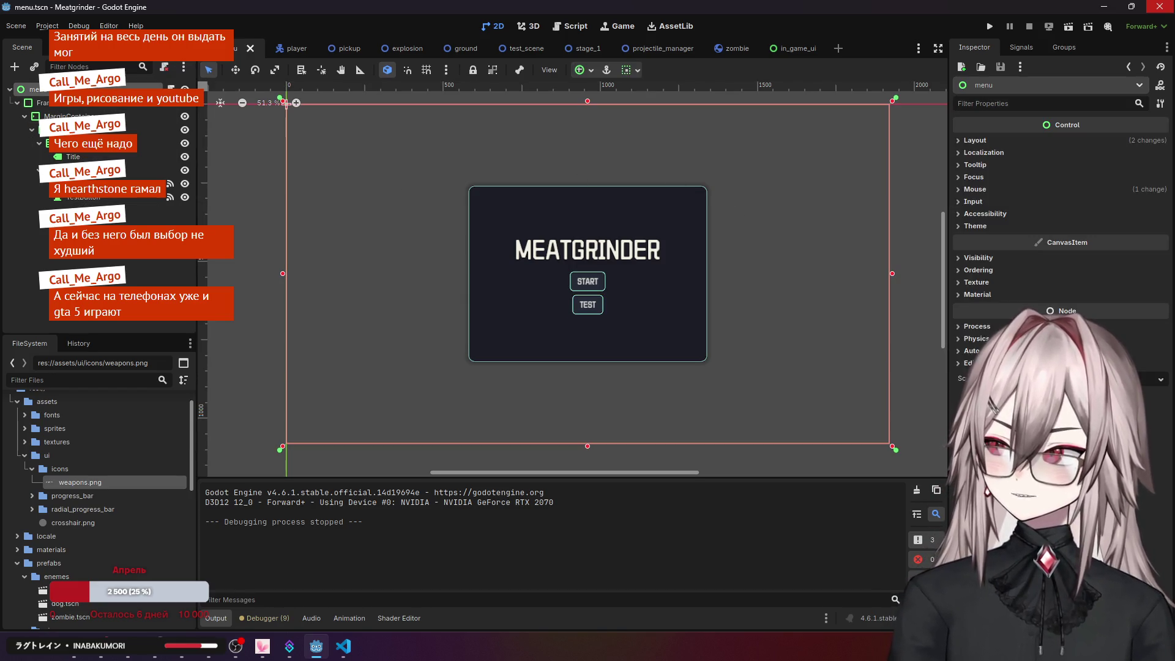
- Inspect the menu's Frame panel, Title label and TEST button properties
left_click(87, 208)
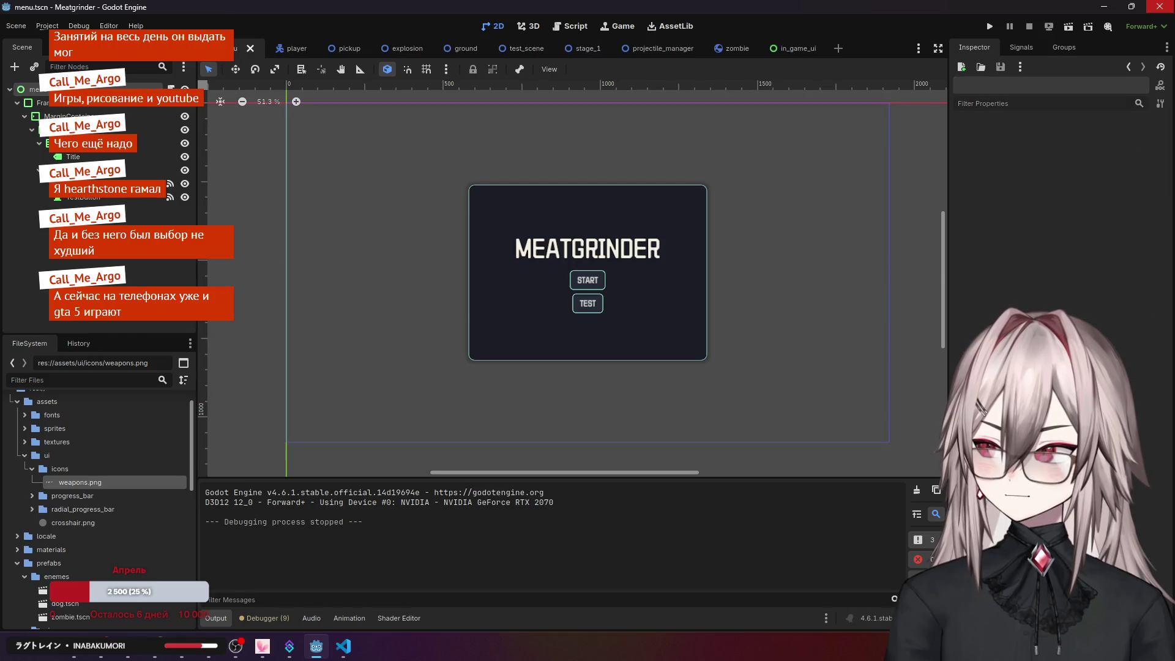
left_click(34, 88)
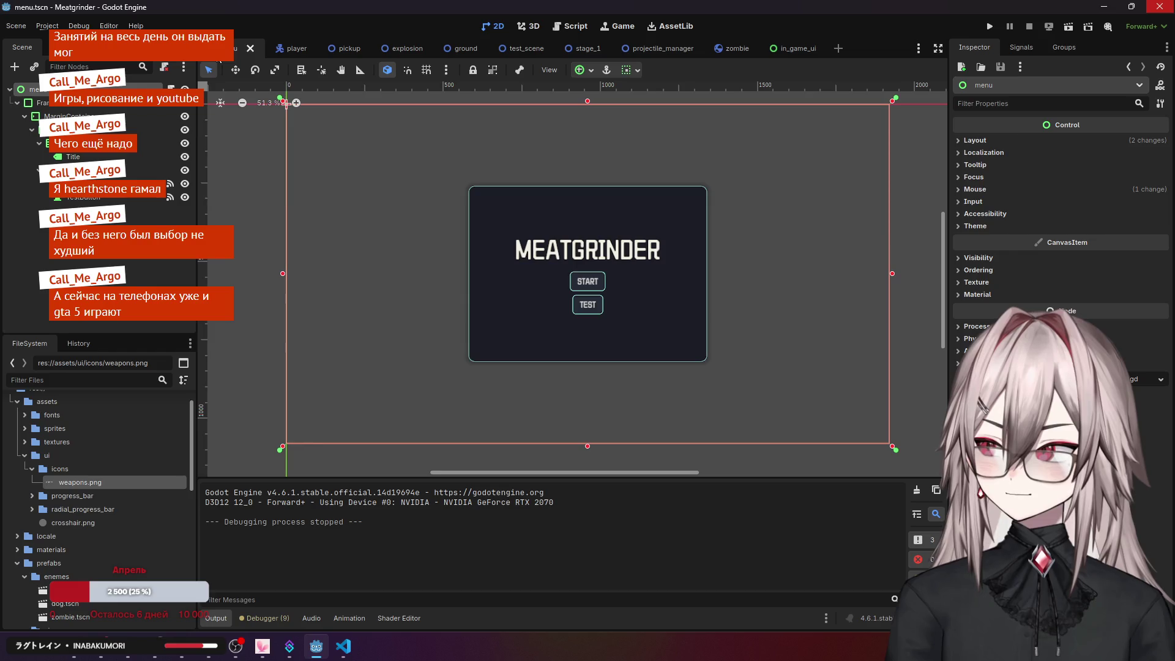
left_click(95, 105)
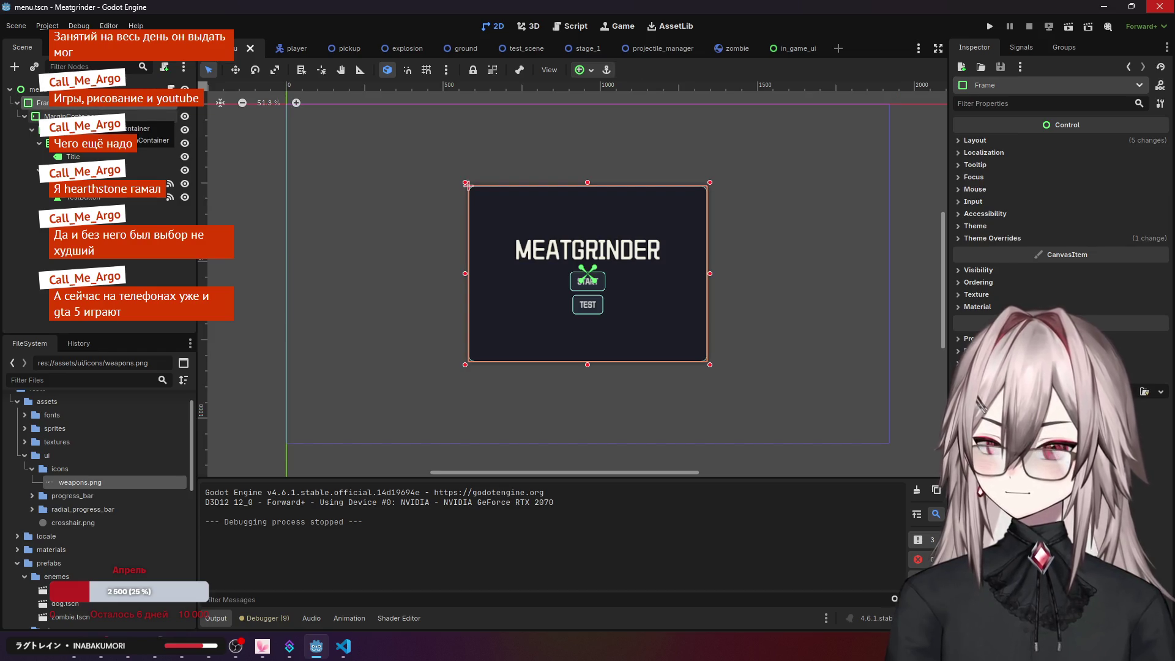
left_click(569, 268)
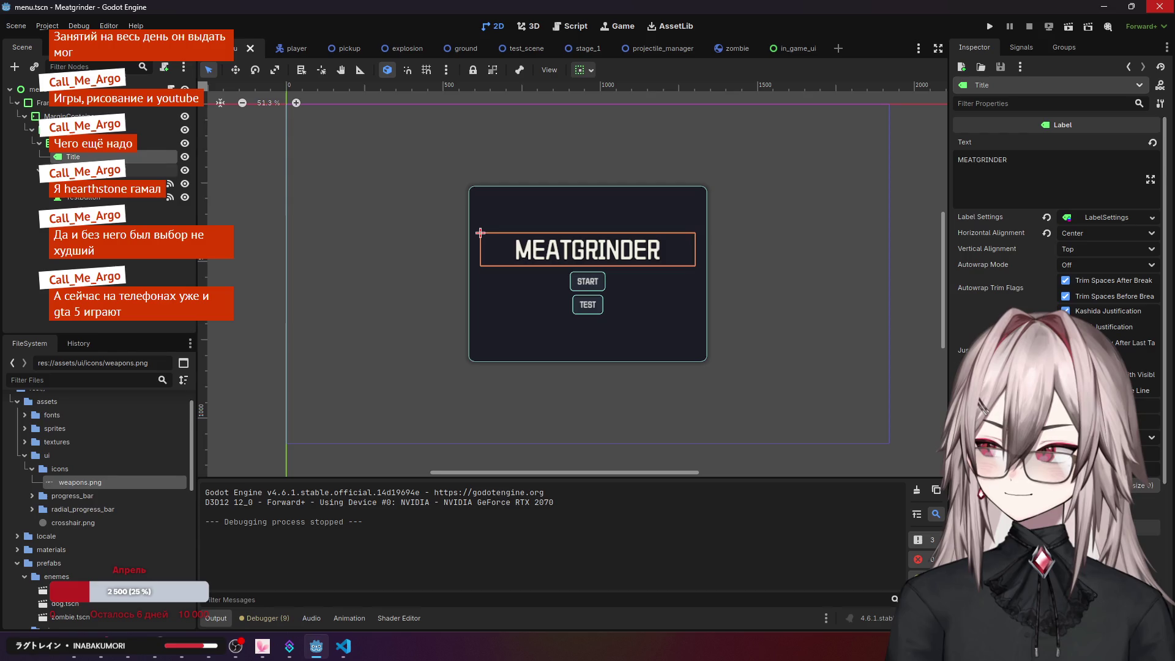
left_click(588, 281)
left_click(588, 304)
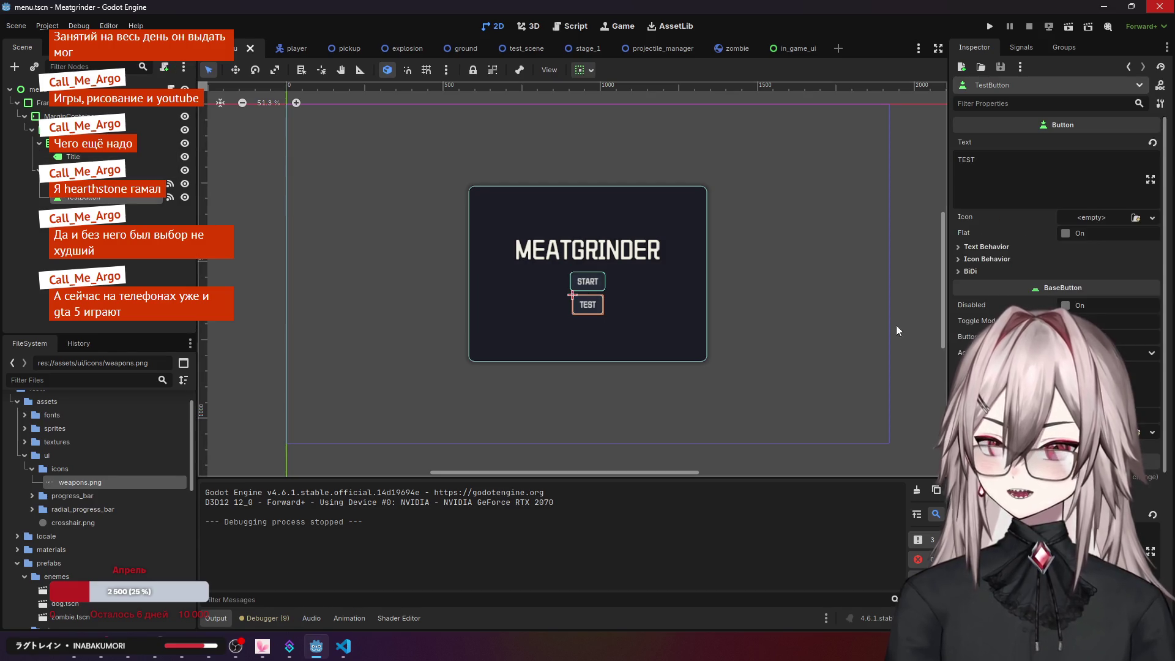
scroll(1005, 318, "down", 5)
scroll(1005, 317, "up", 3)
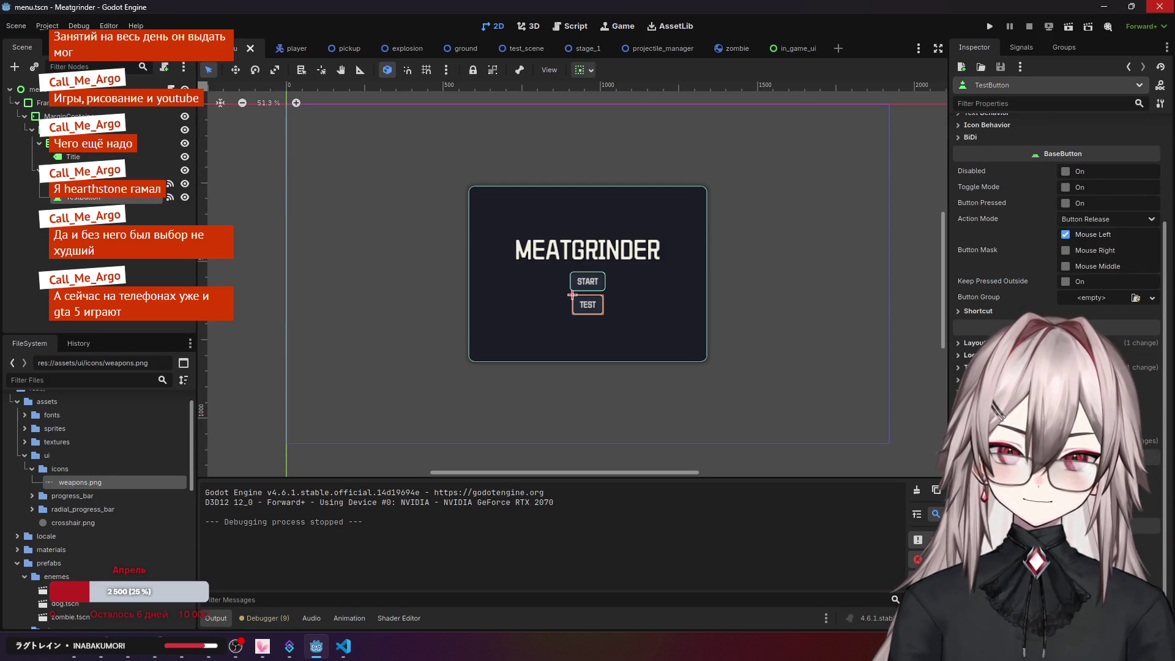
left_click(970, 355)
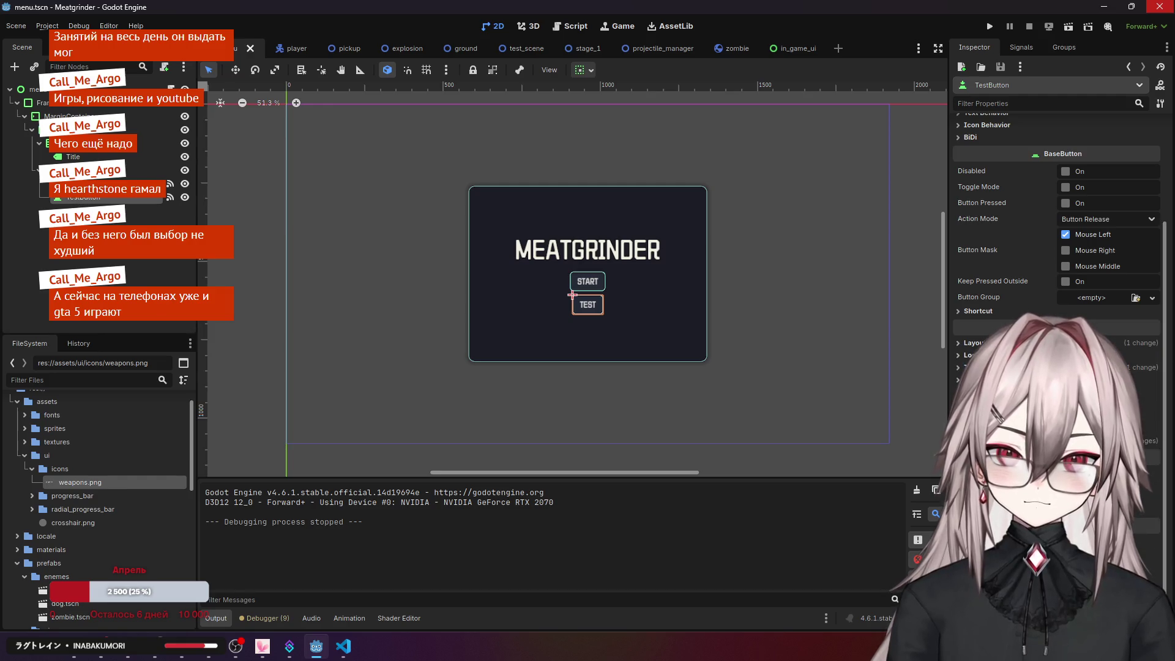
left_click(970, 379)
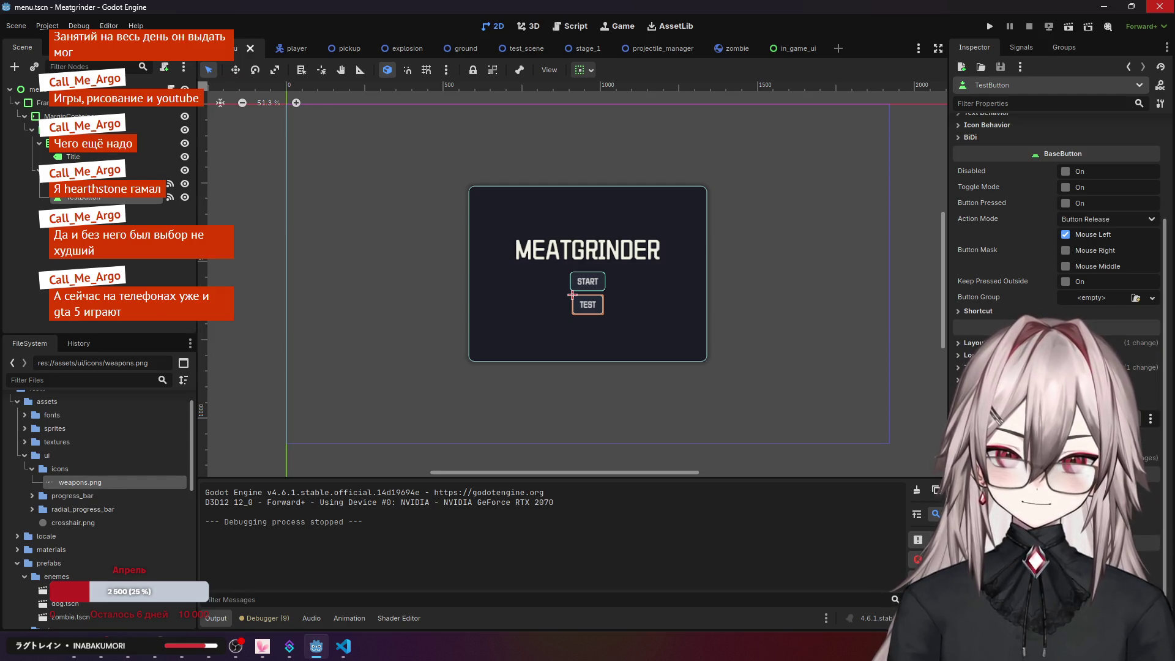
left_click(970, 392)
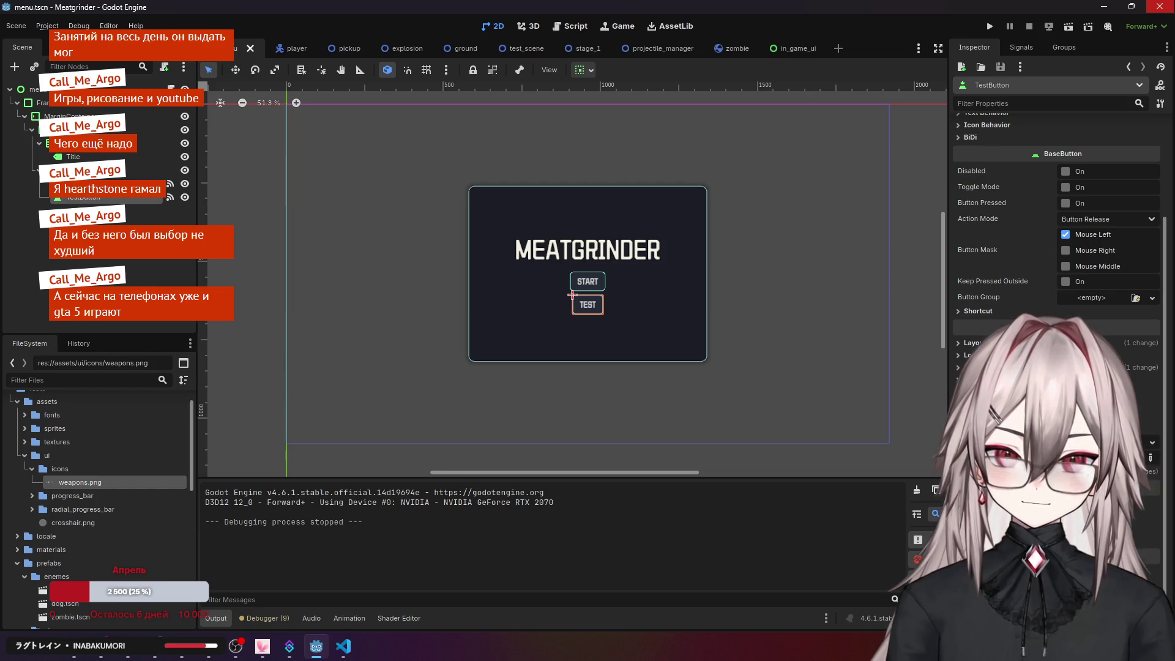
- Check the mouse filters of the Buttons, VBoxContainer, MarginContainer and Frame nodes
left_click(480, 271)
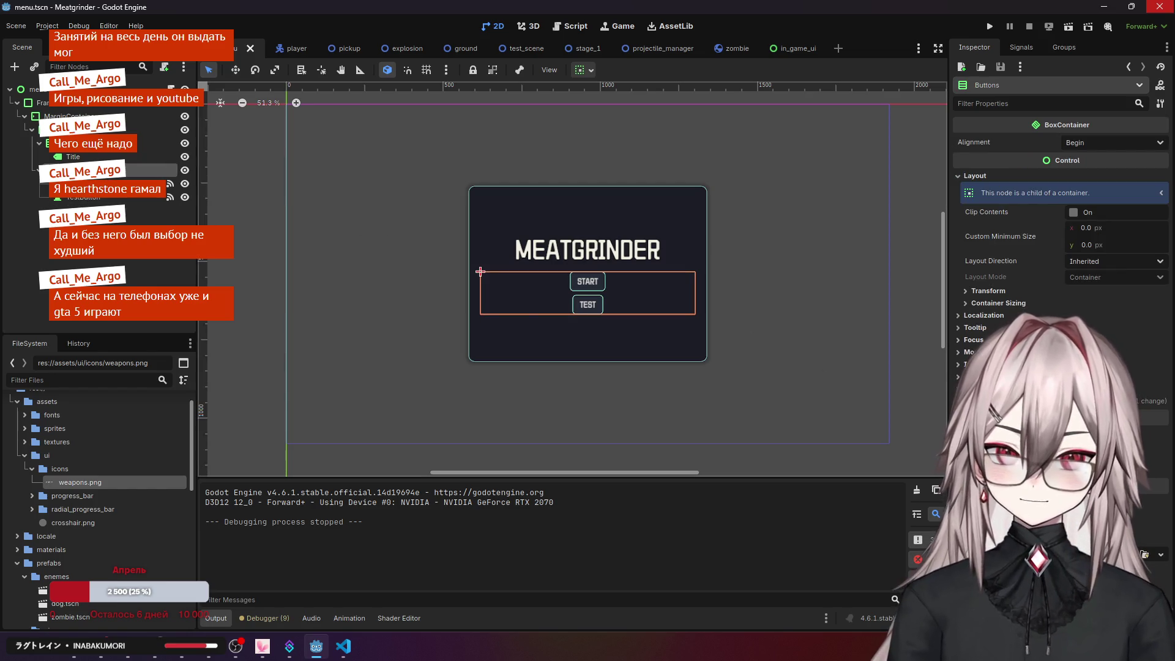
left_click(967, 352)
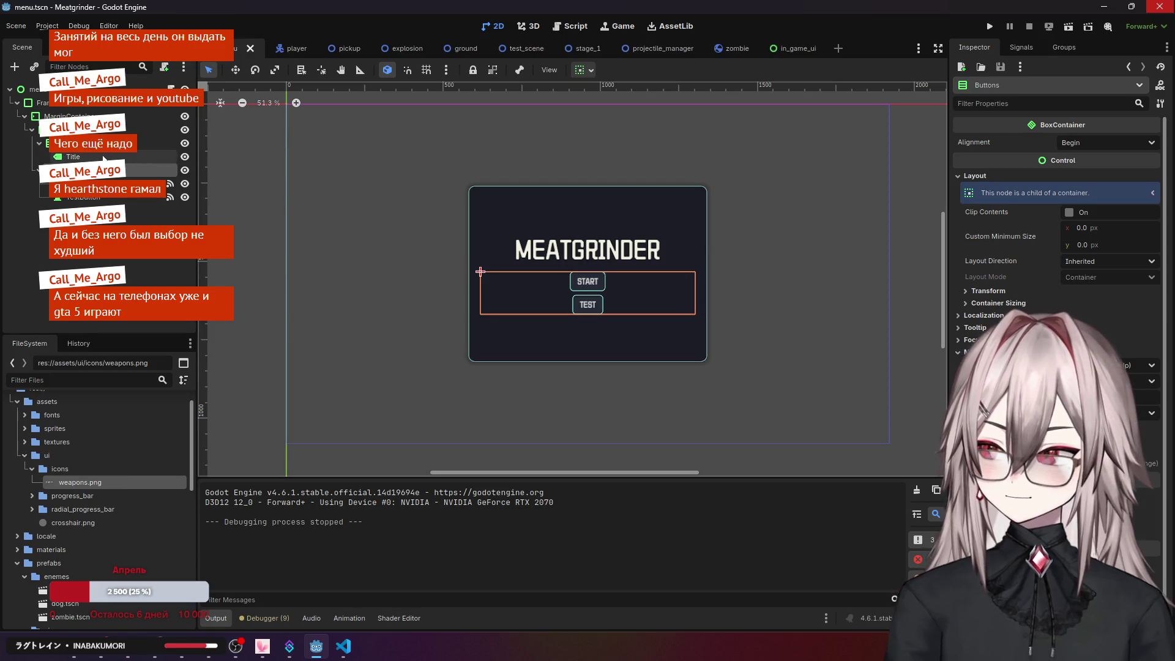
left_click(107, 129)
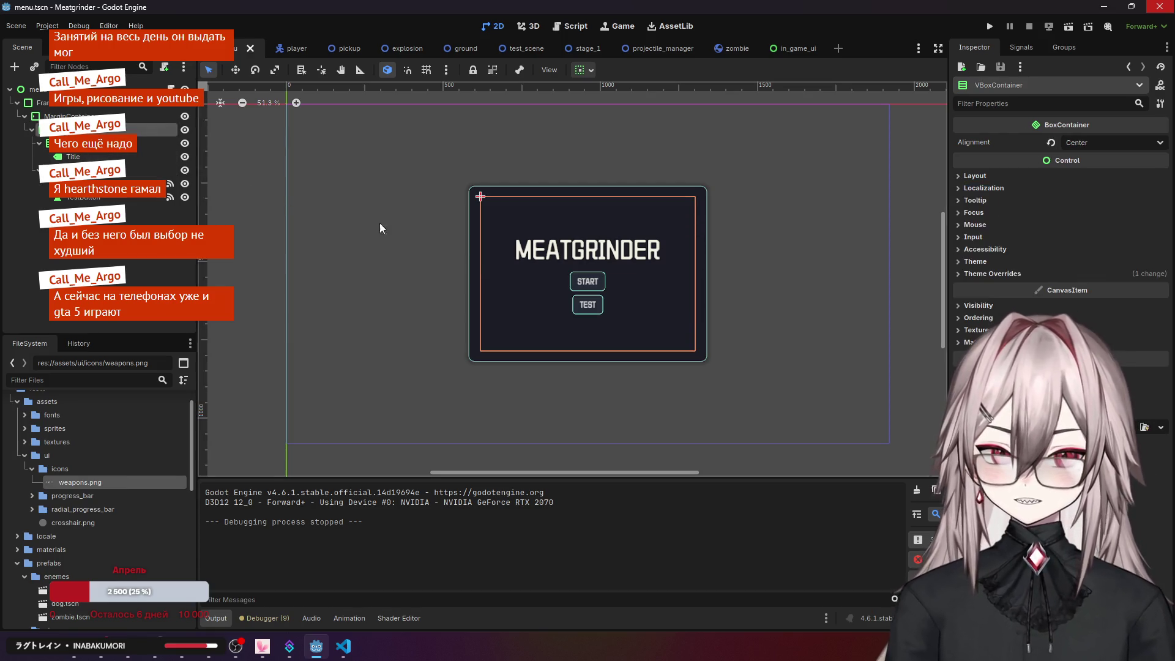
left_click(980, 225)
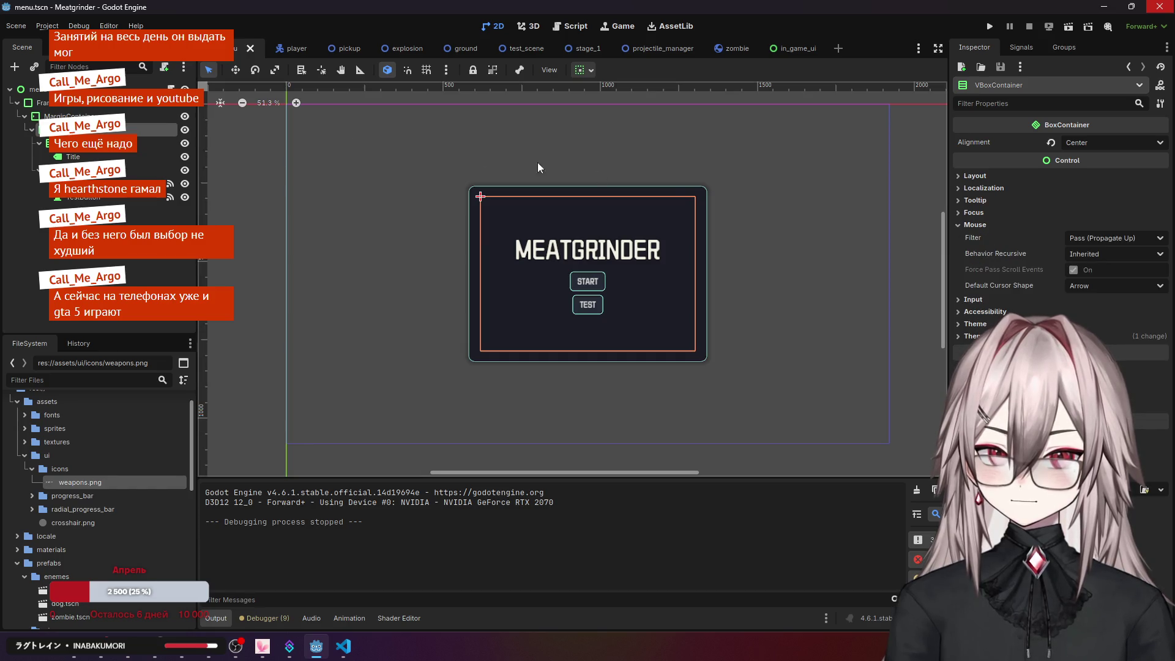
left_click(67, 115)
left_click(980, 190)
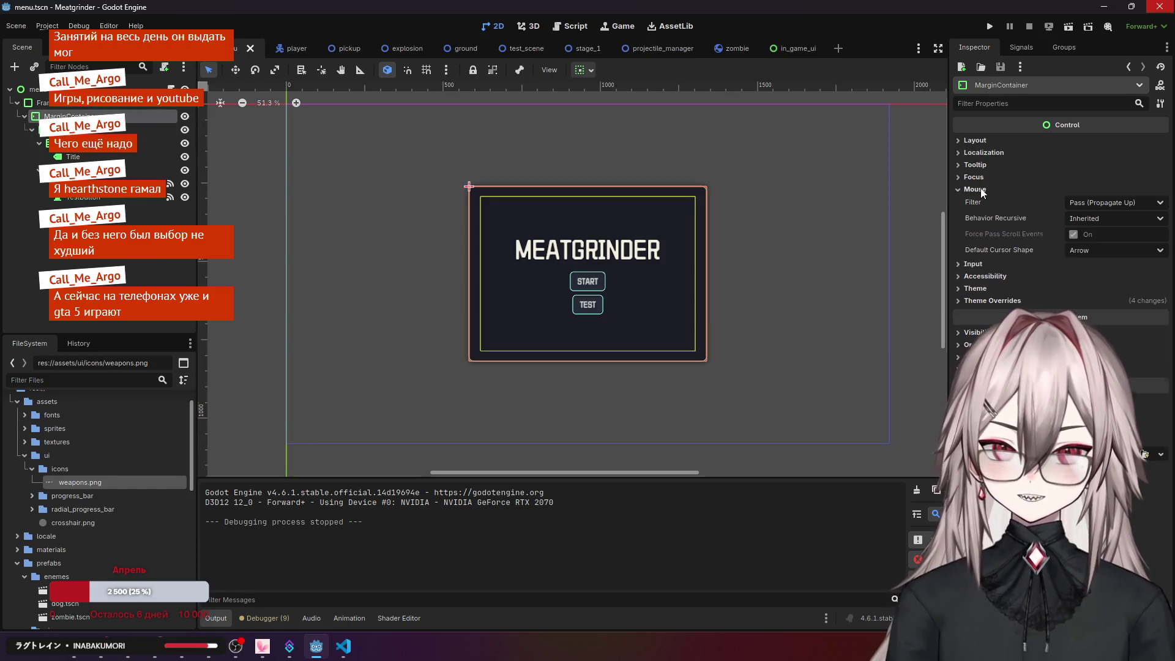
left_click(40, 103)
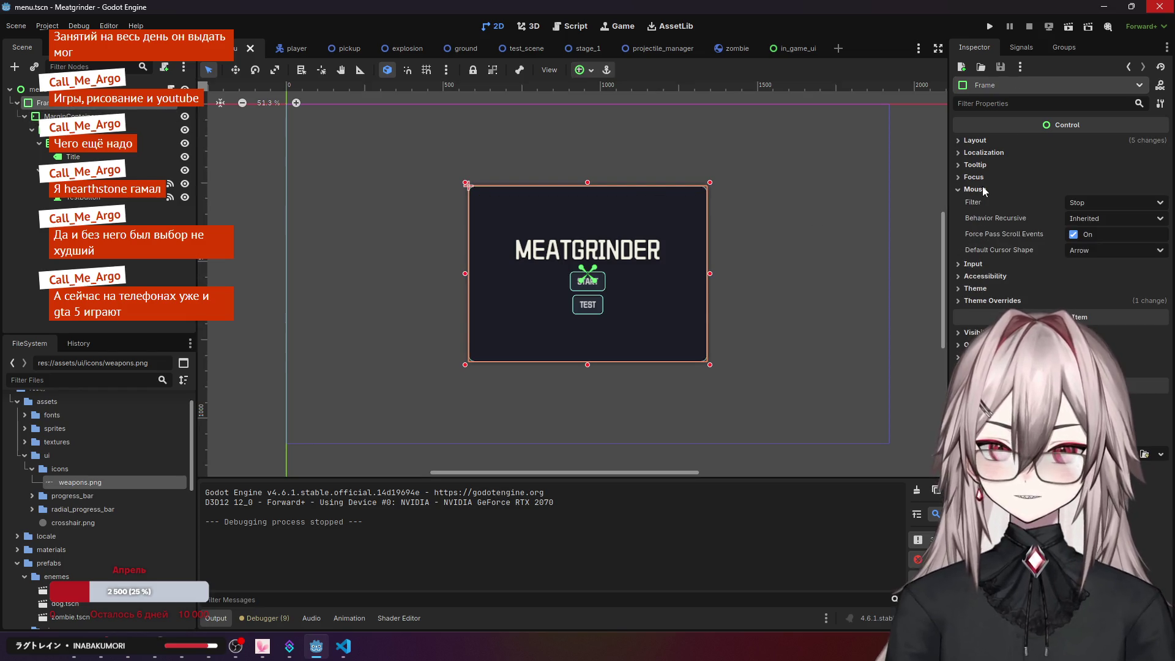
left_click(31, 89)
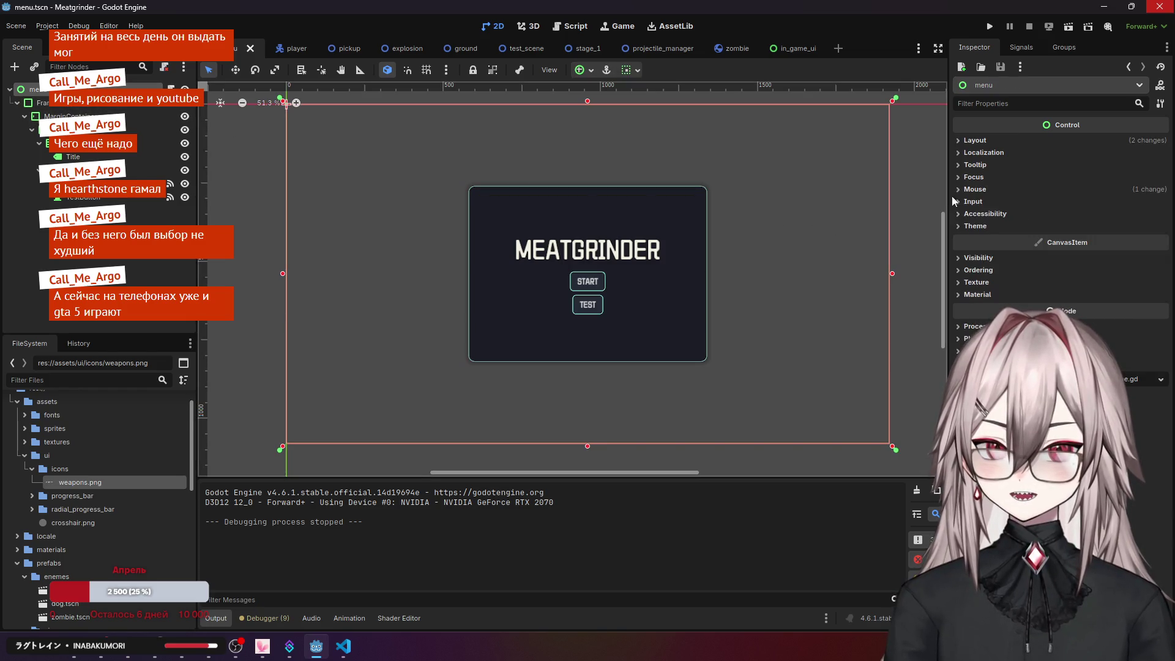
- Set the root menu node's mouse filter to Stop and confirm TEST starts the game
left_click(971, 191)
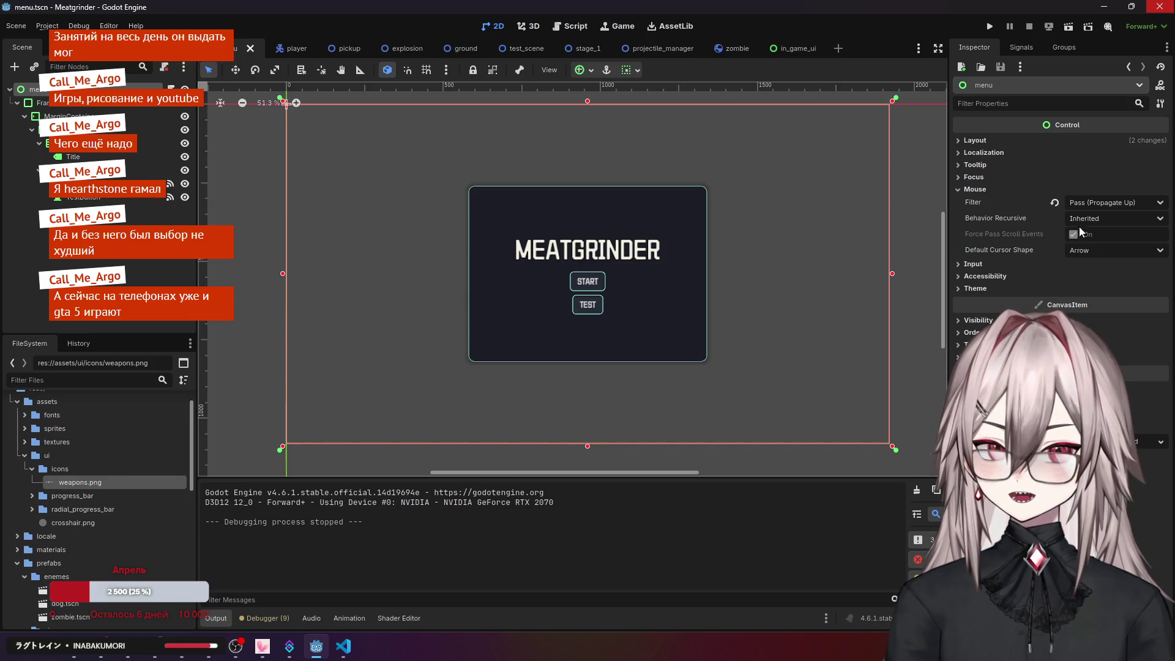
left_click(1054, 203)
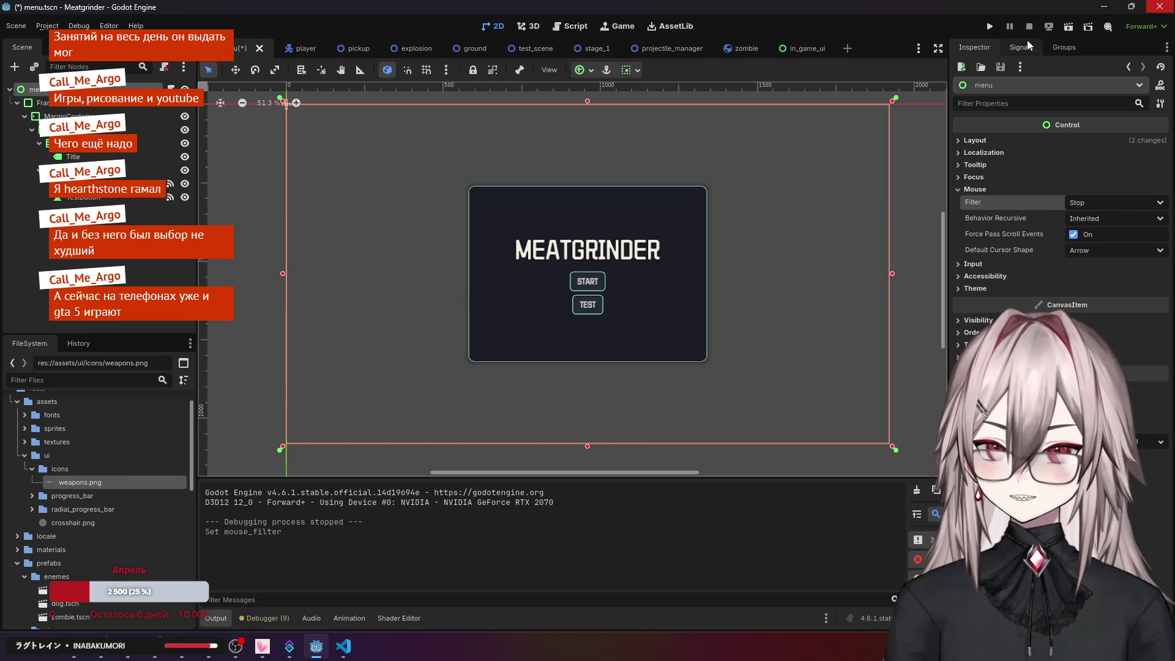
left_click(988, 28)
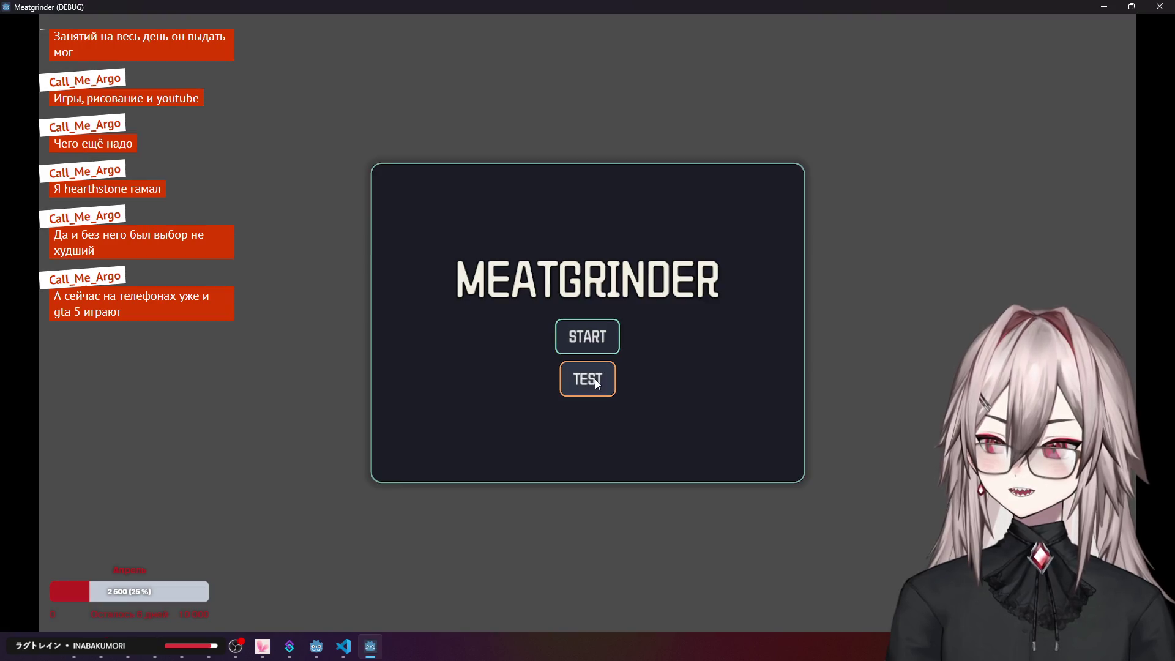
left_click(597, 384)
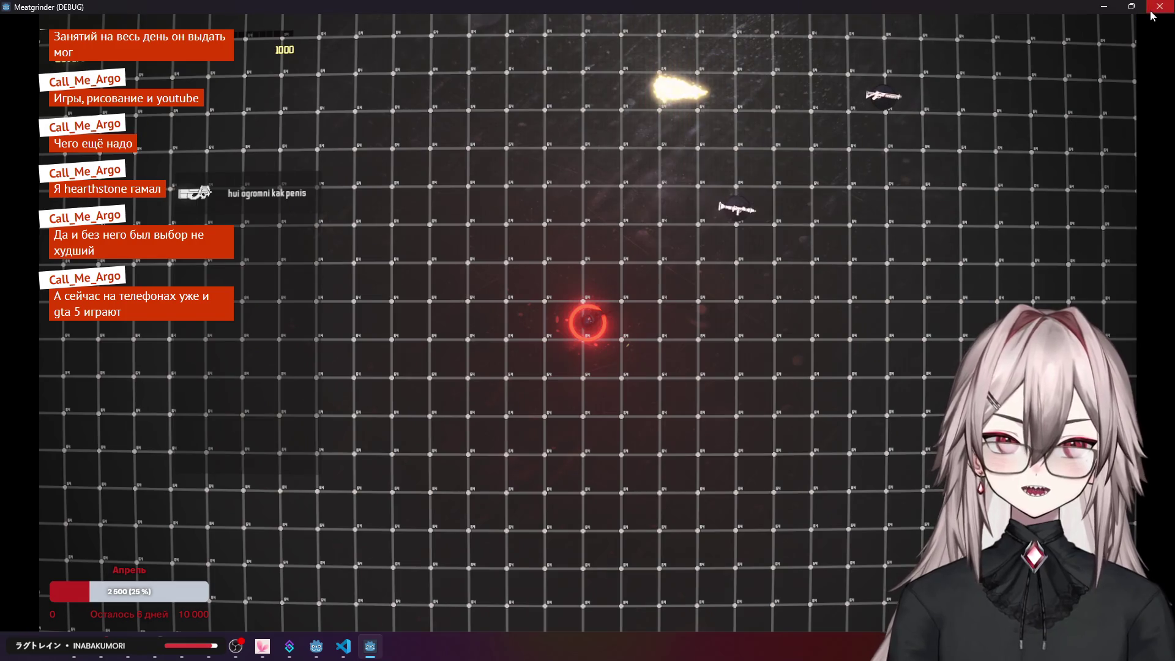
key("Escape")
- Reselect the root menu node, clear the selection, and switch to the in_game_ui scene
left_click(300, 262)
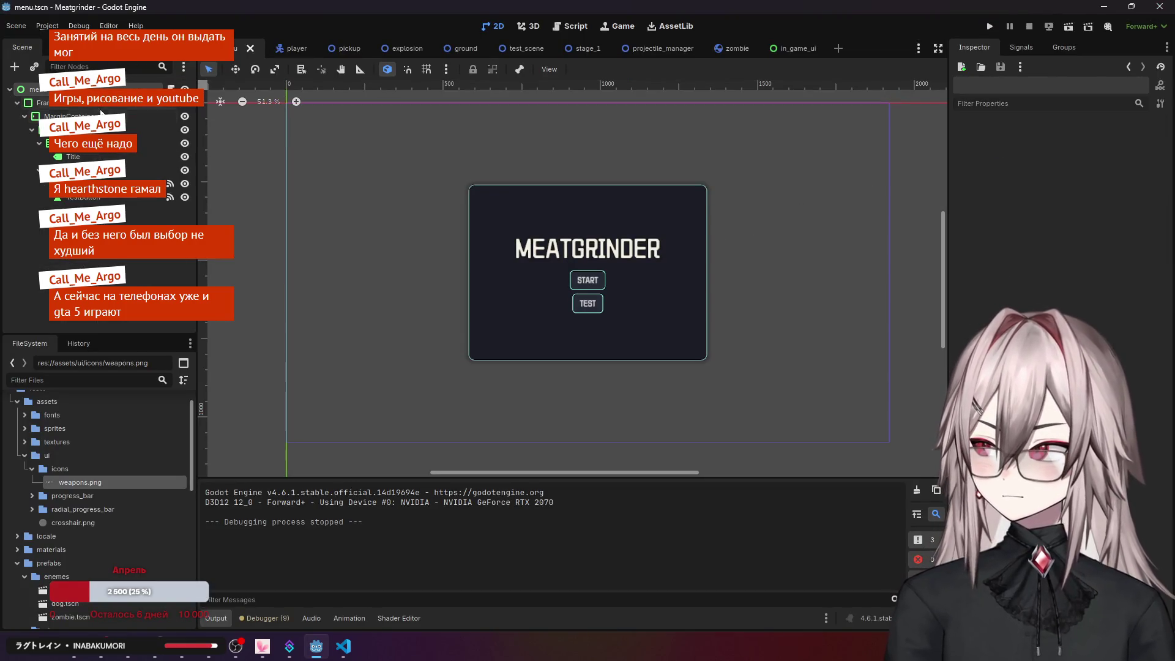
left_click(108, 87)
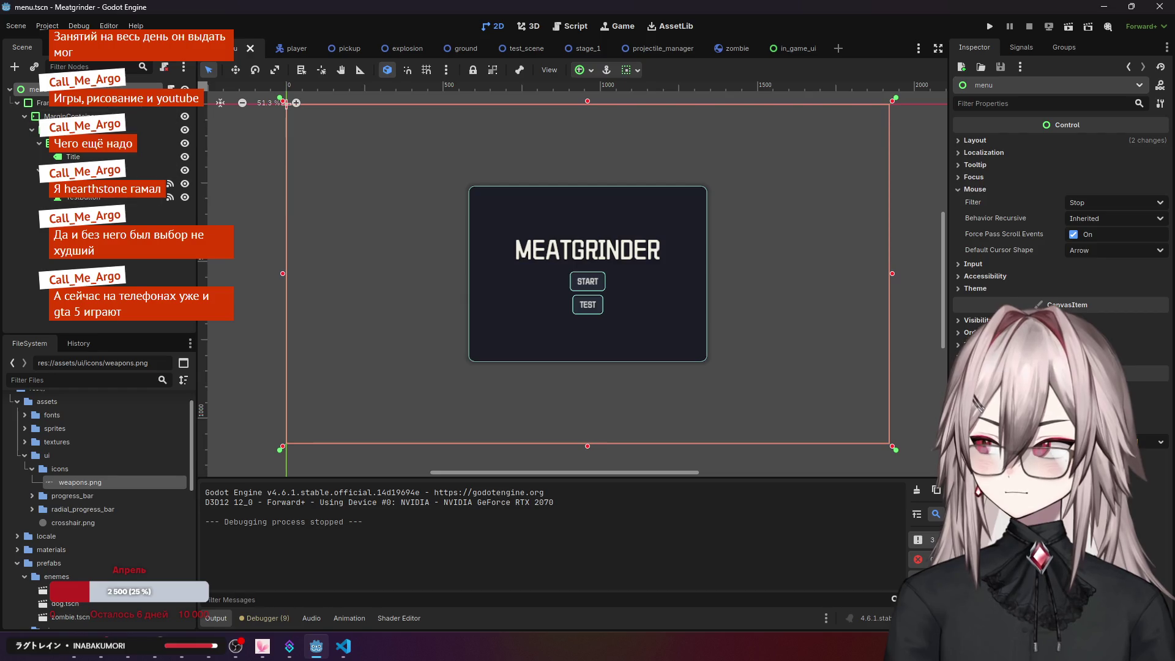
key("Escape")
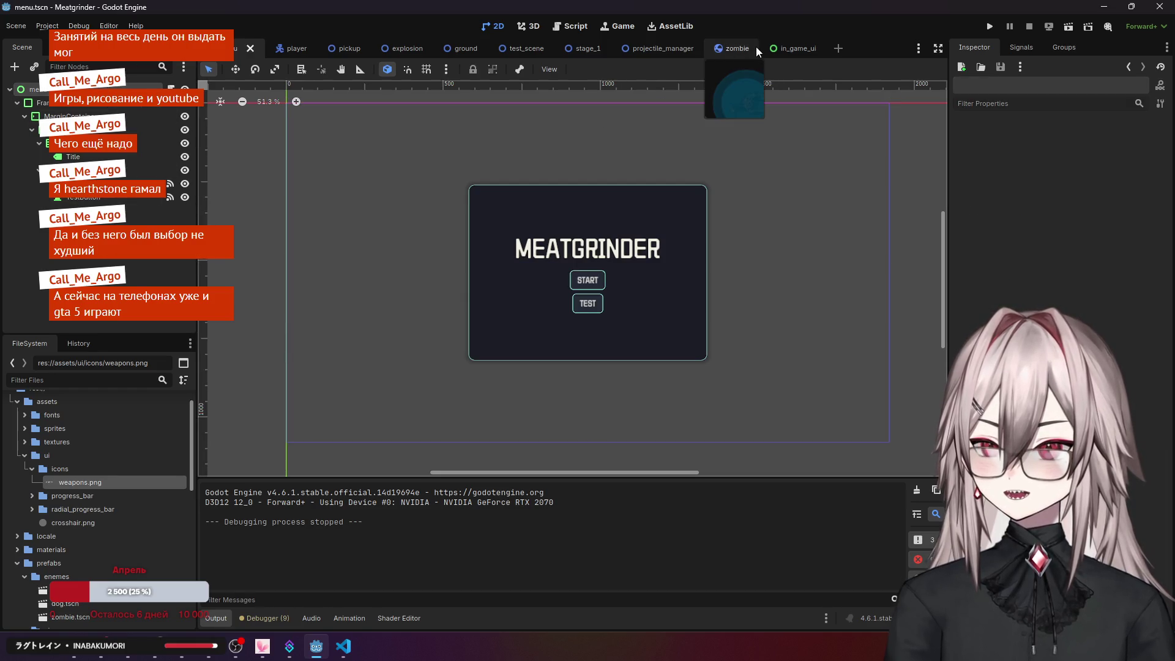
left_click(793, 49)
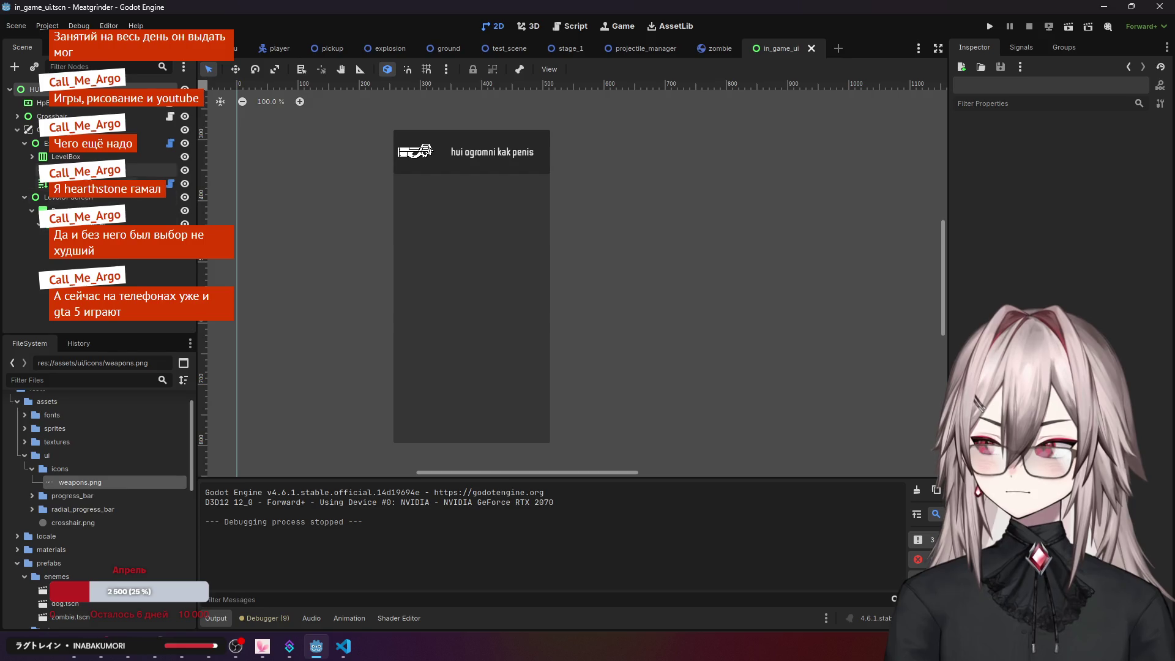
- Review the weapon level-up Button's tooltip text, then switch to the test_scene
left_click(153, 210)
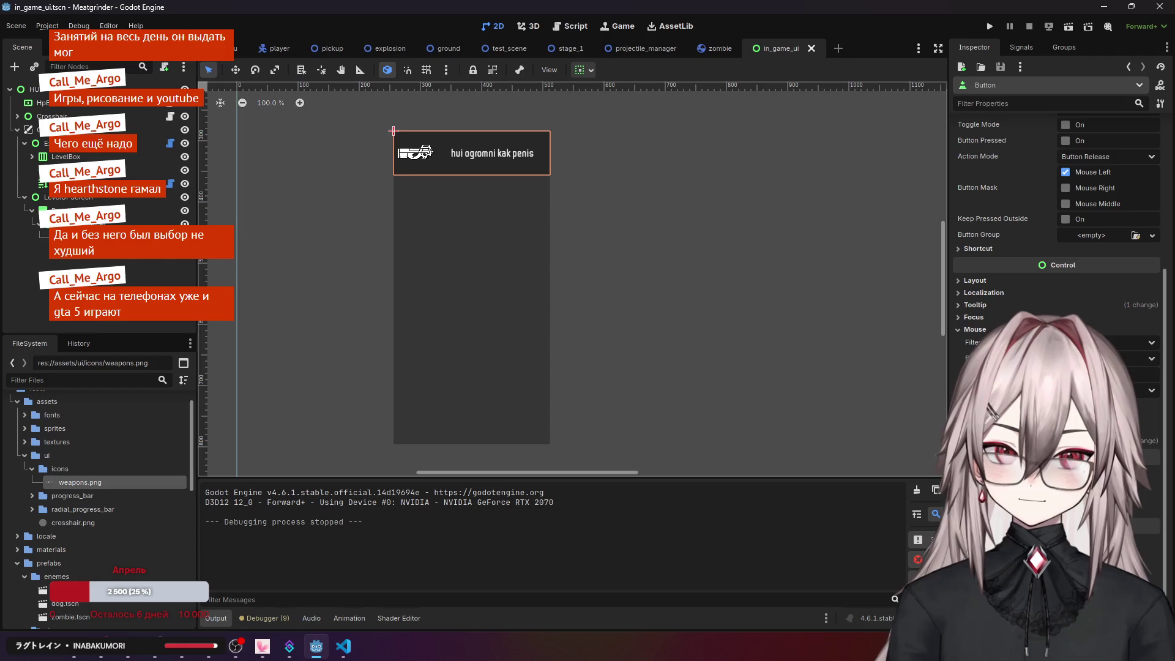
left_click(985, 303)
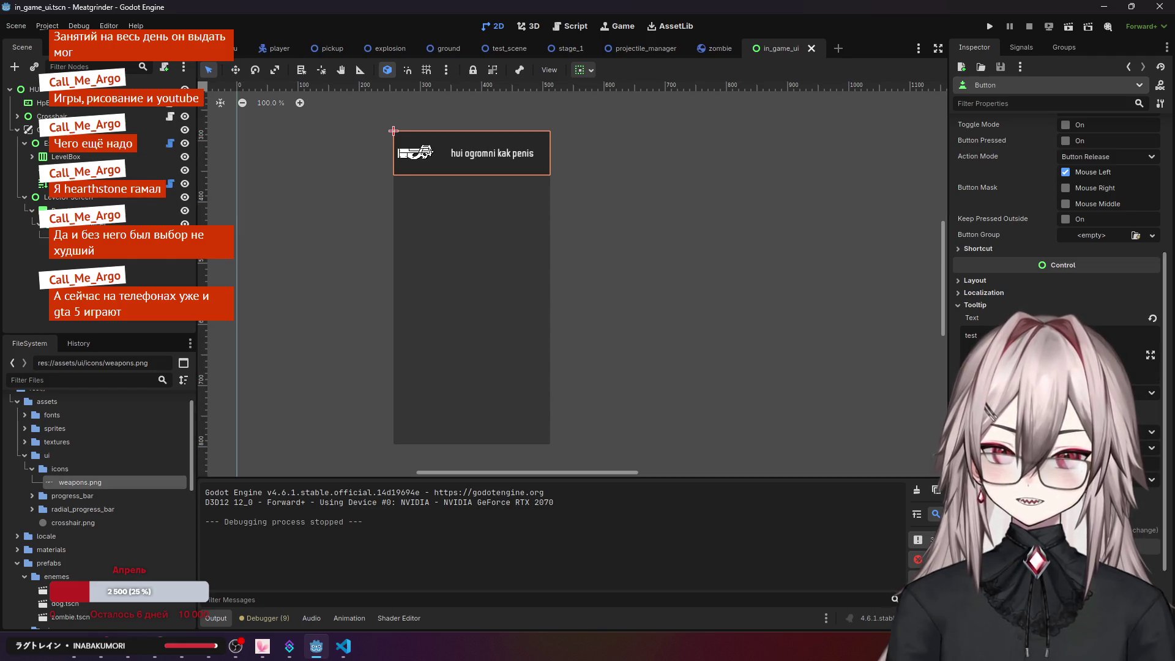
left_click(978, 336)
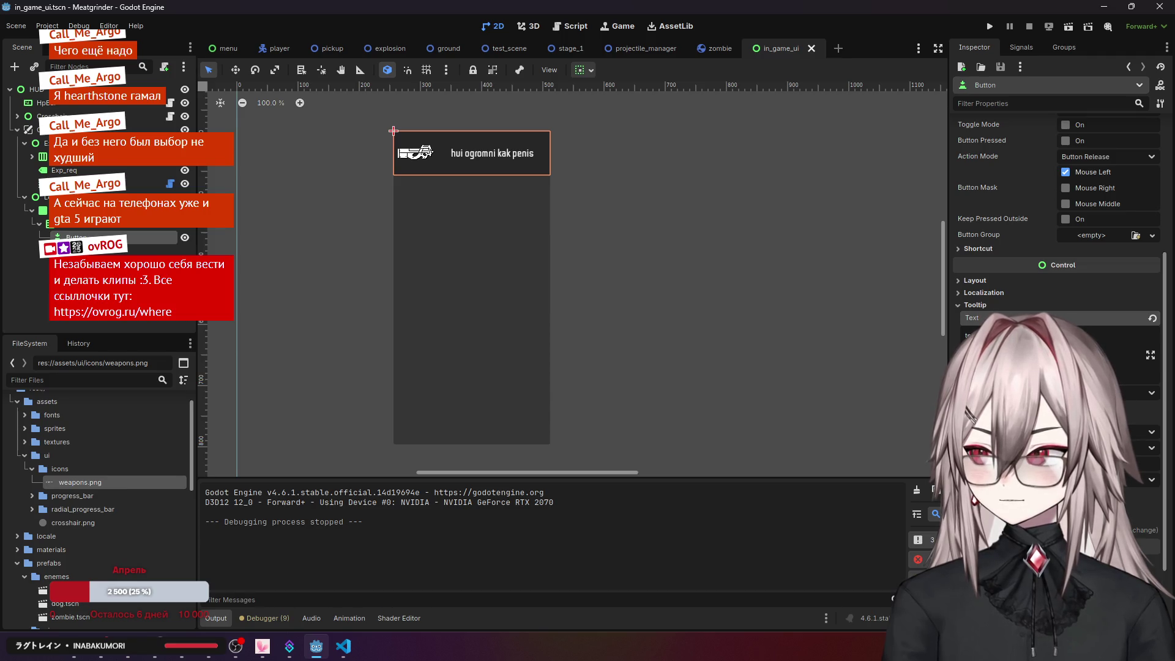
left_click(508, 48)
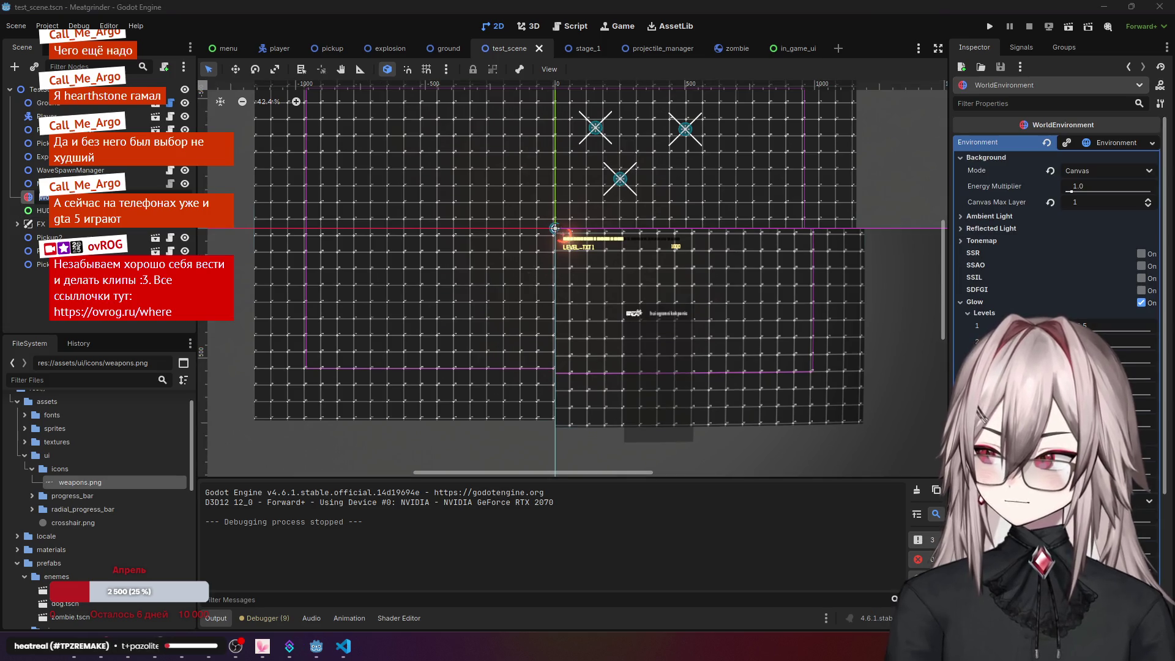
- Inspect the HUD node's layout and mouse filter settings, then run the project
left_click(735, 276)
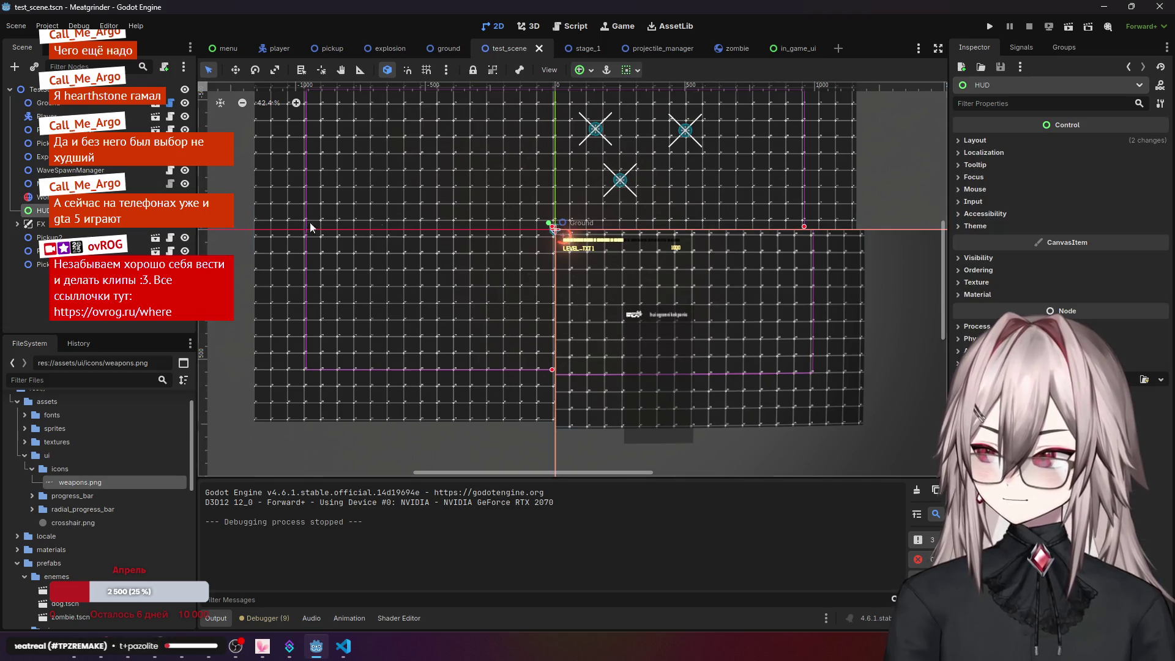
left_click(988, 140)
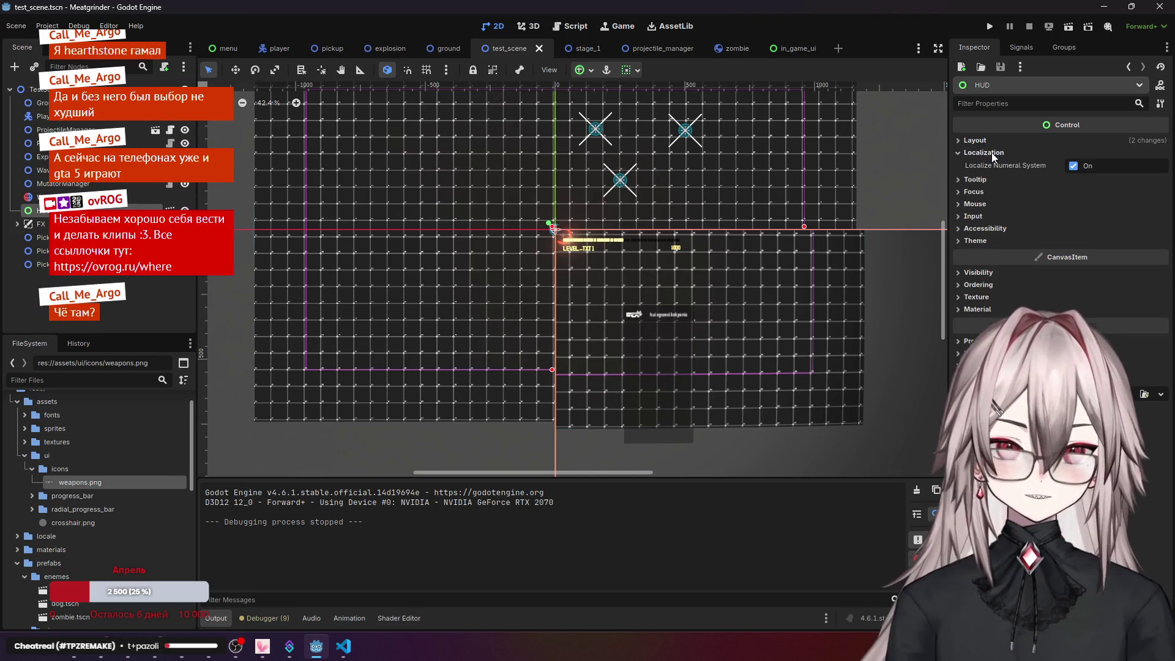
left_click(990, 140)
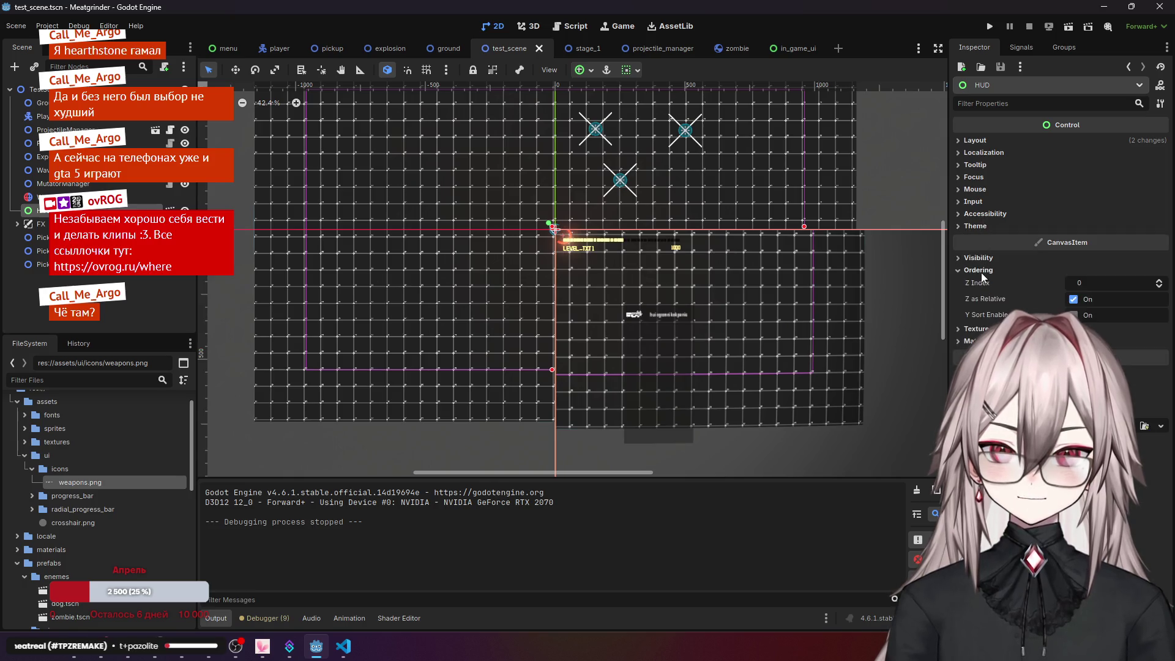
left_click(987, 189)
left_click(987, 190)
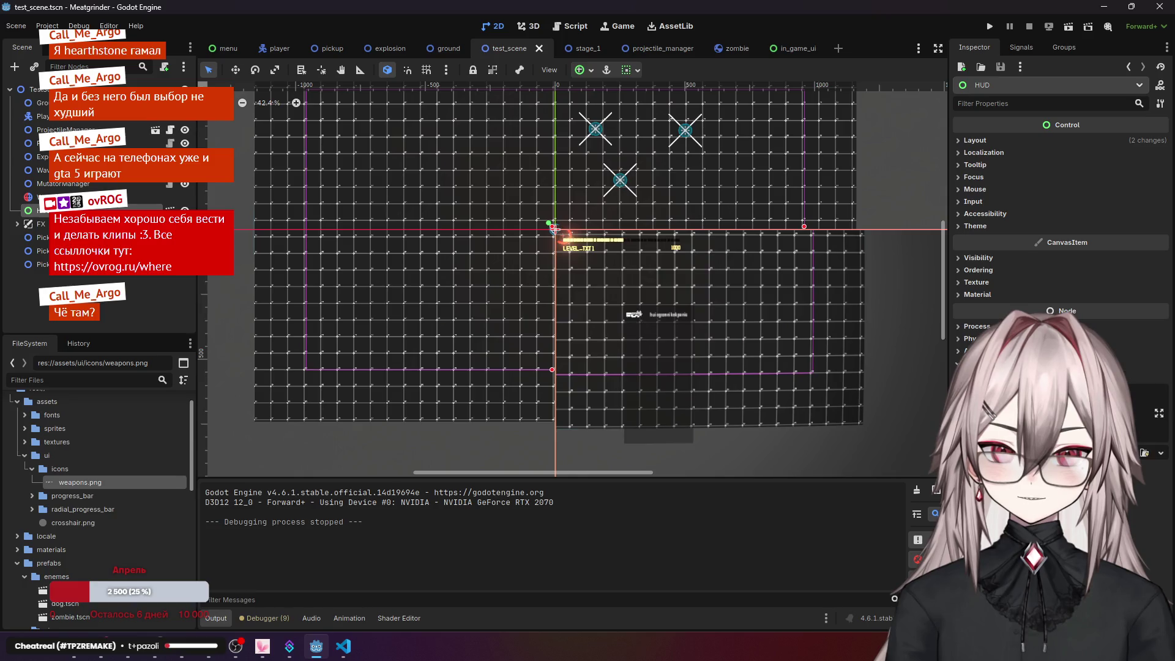
left_click(153, 197)
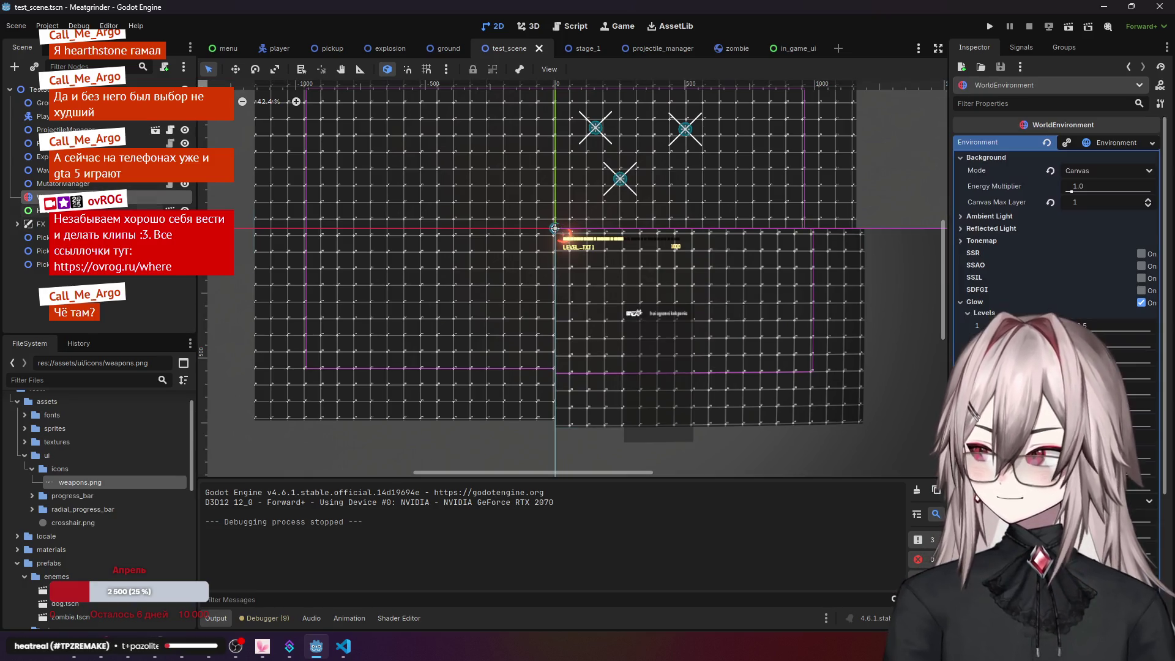
left_click(122, 210)
left_click(1007, 142)
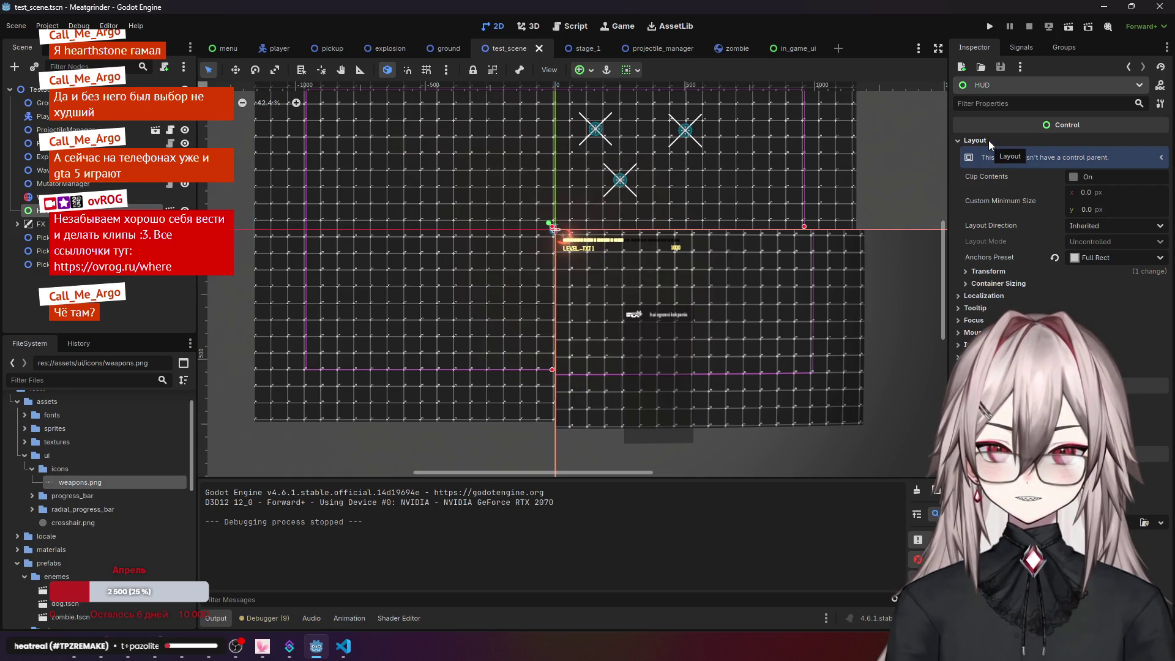
left_click(989, 141)
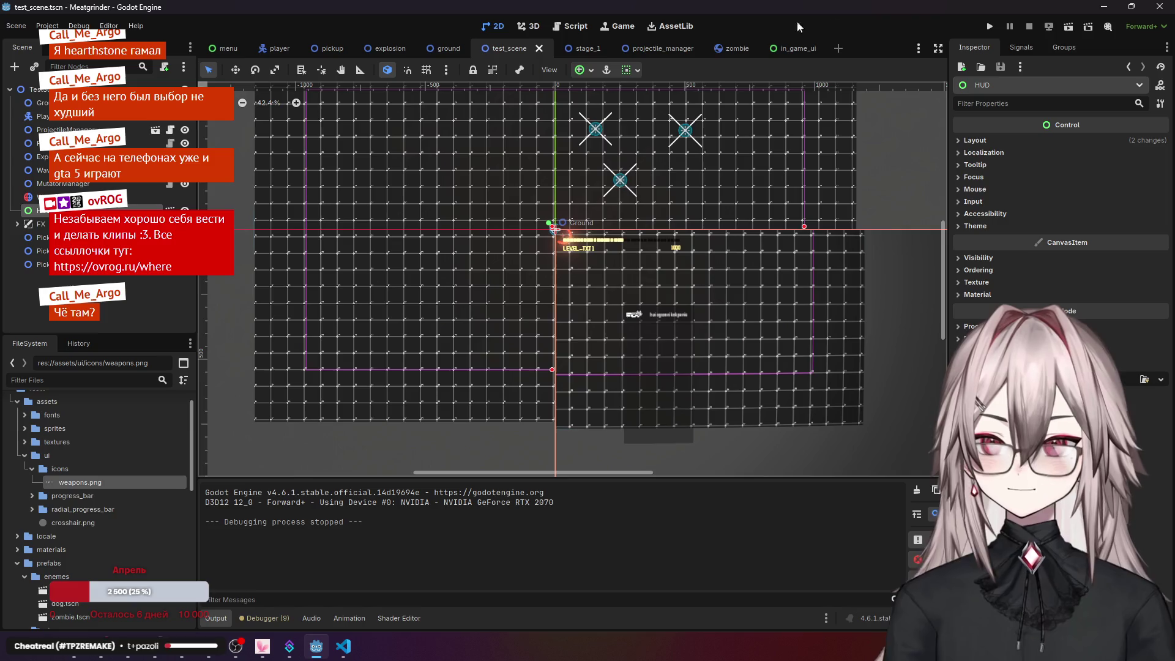
left_click(991, 26)
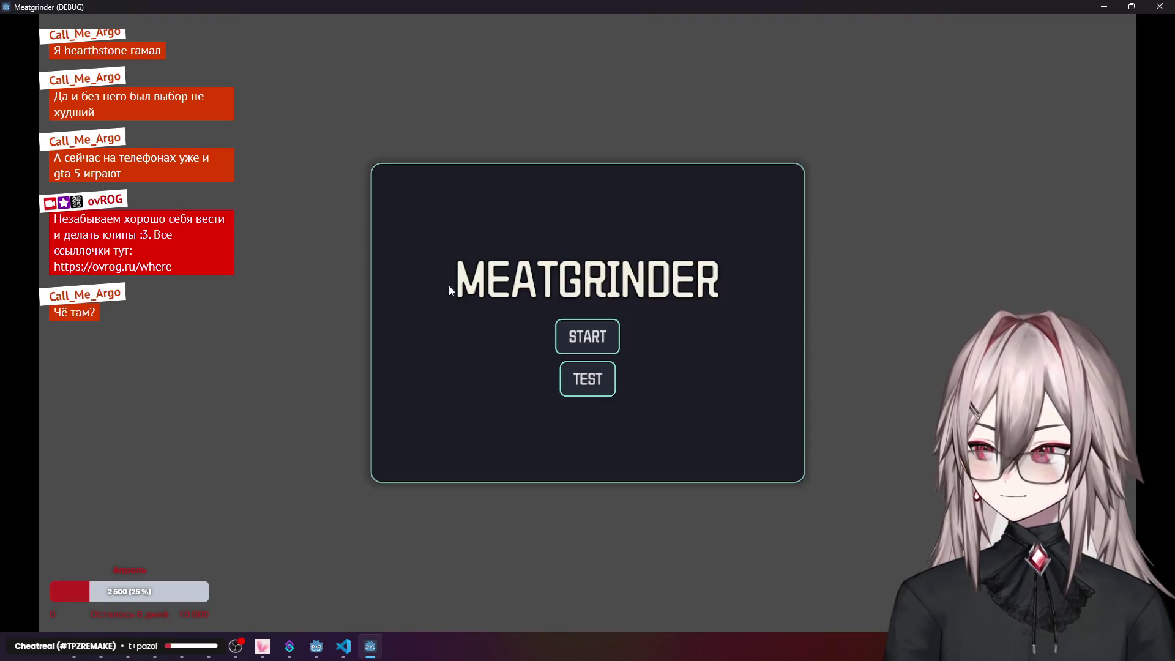
- Start a new game and shoot at the nearby and approaching enemies
left_click(590, 391)
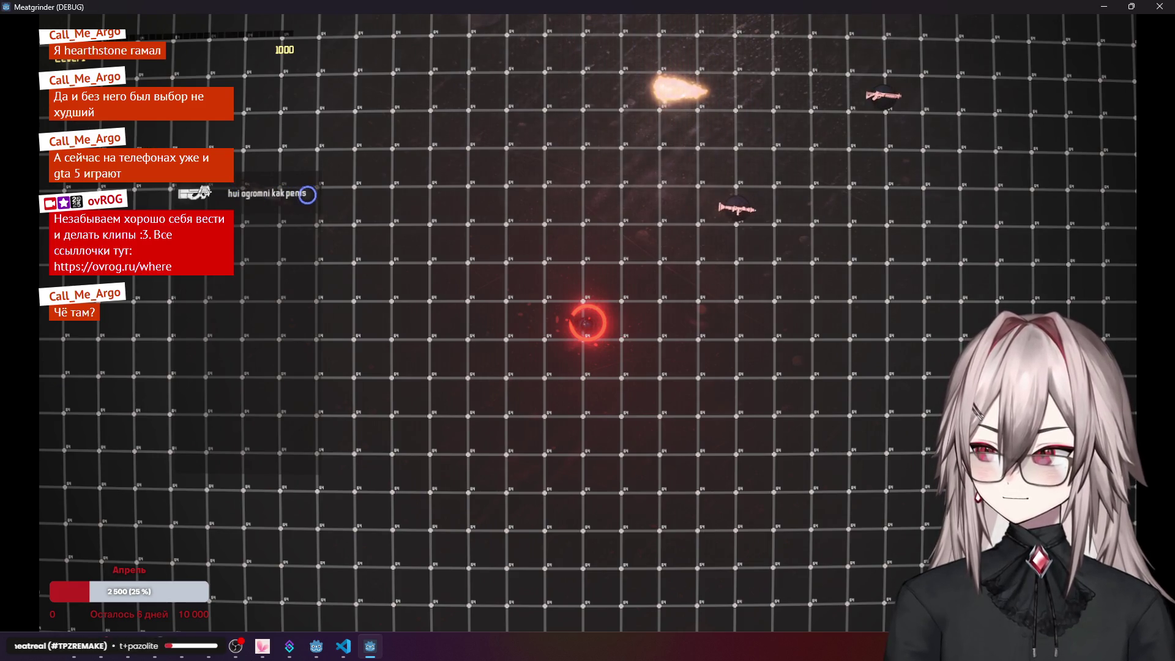
left_click(318, 208)
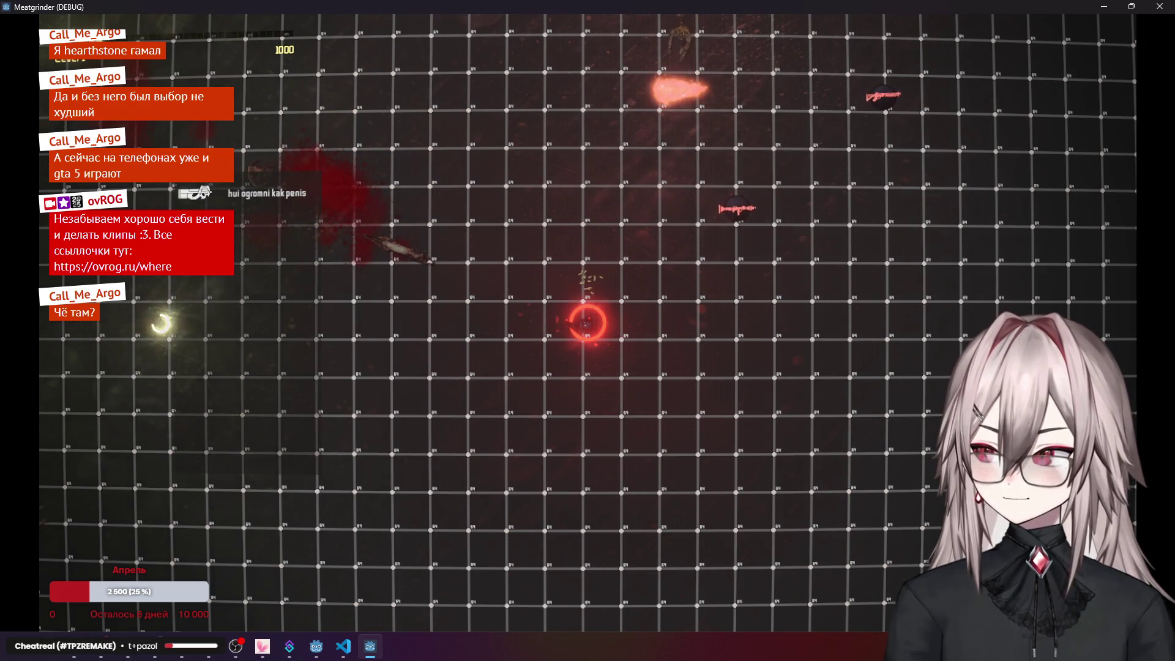
left_click(221, 328)
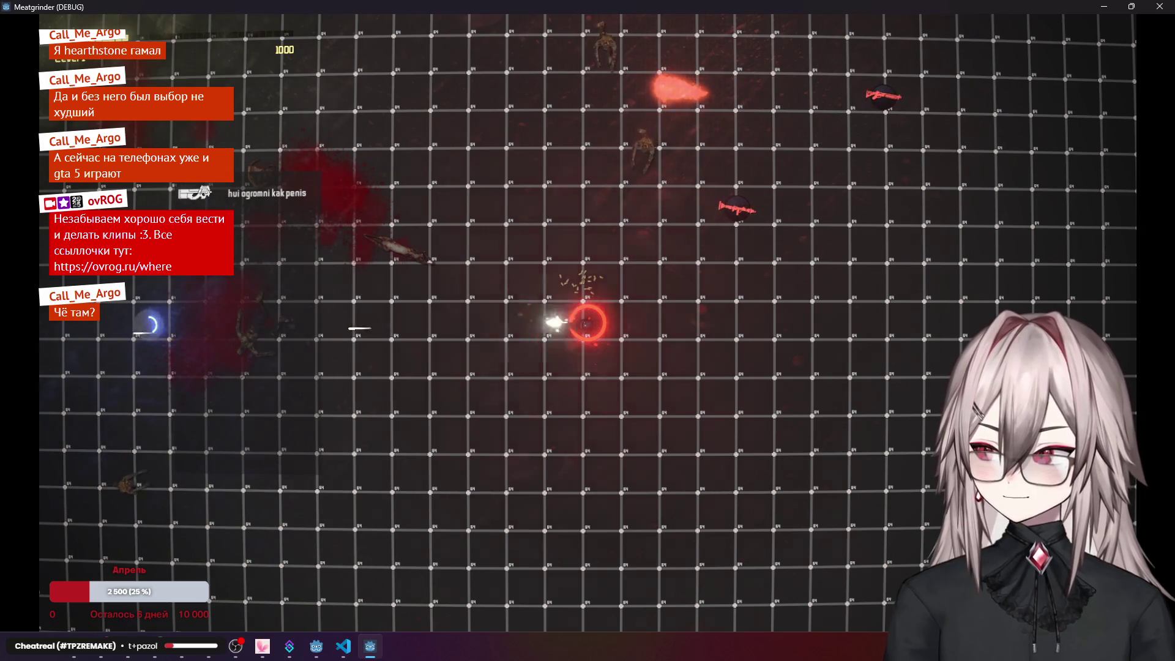
left_click(563, 183)
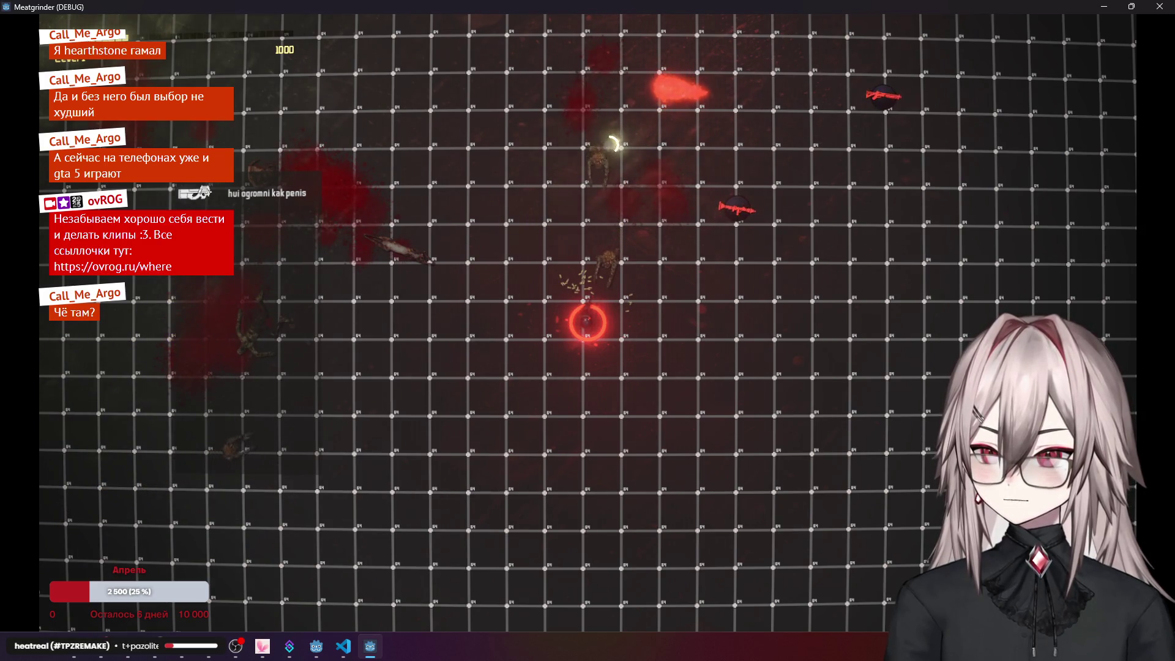
- Move the player around with WASD, close the game, and bring VS Code forward
key("w")
key("d")
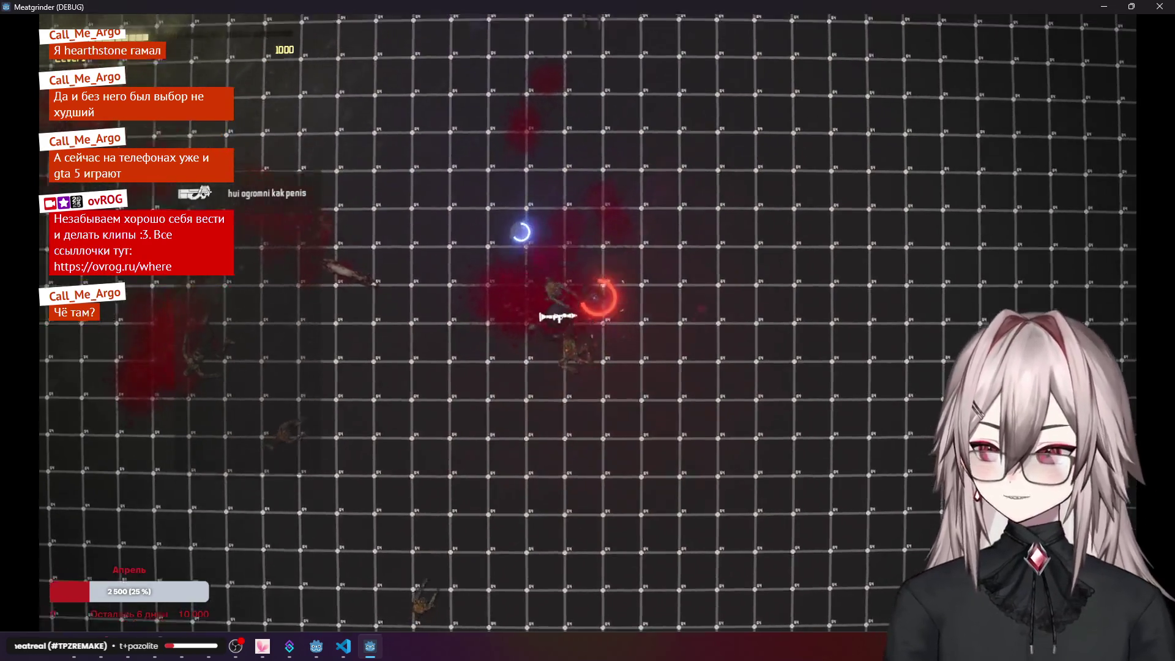
key("s")
key("a")
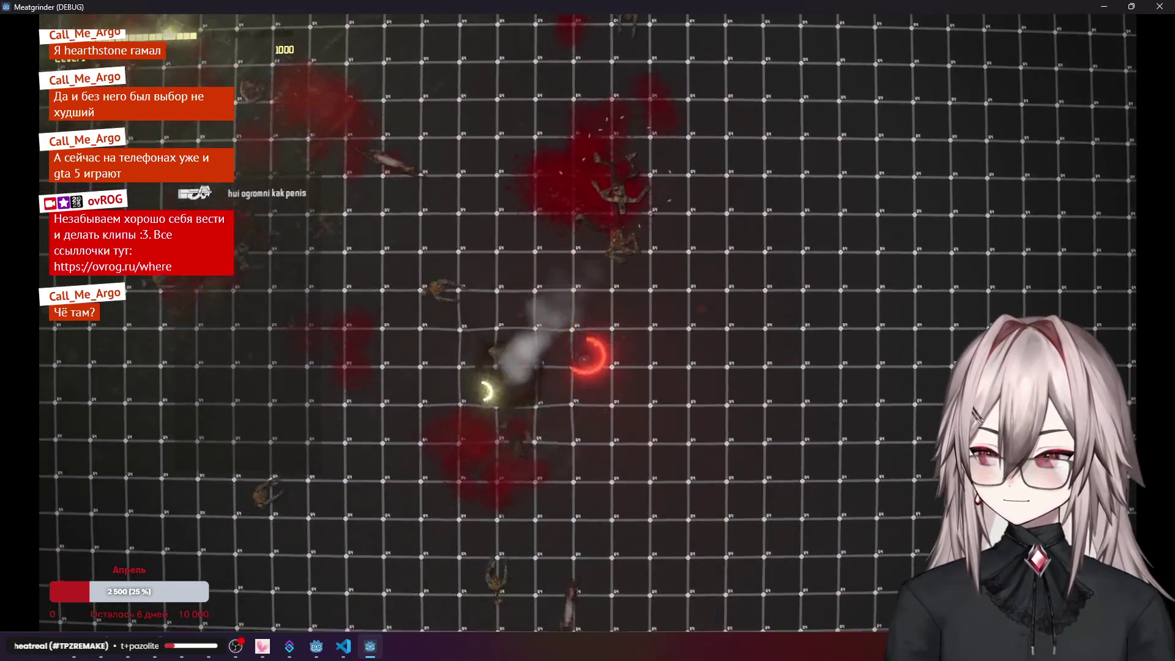
key("w")
key("a")
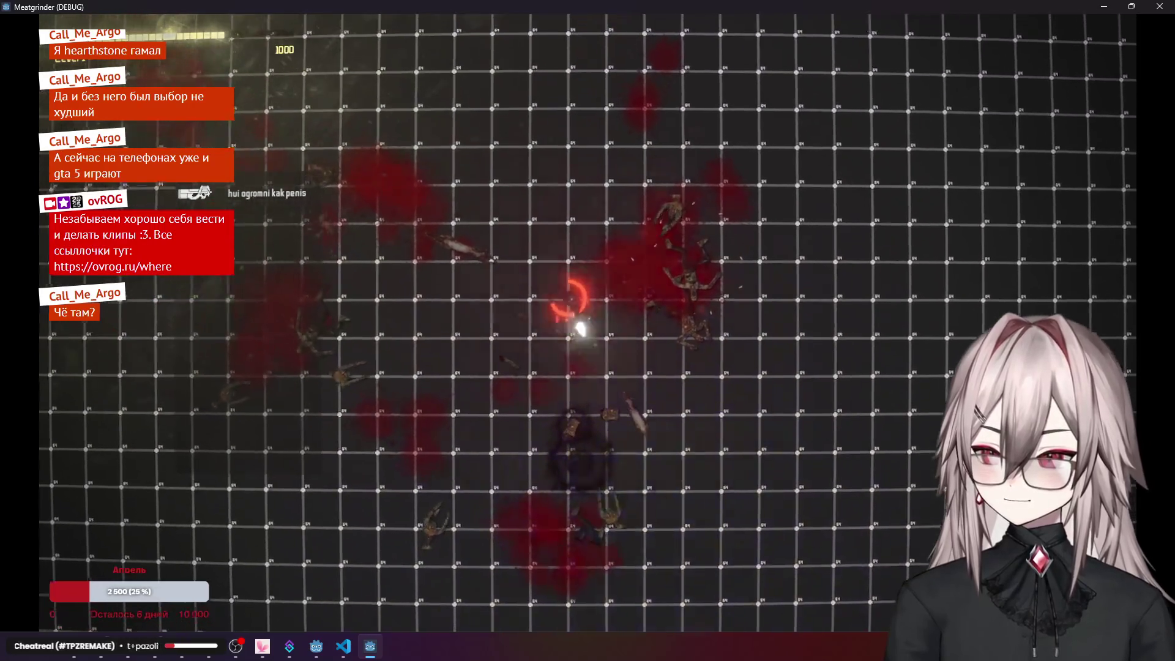
key("d")
key("s")
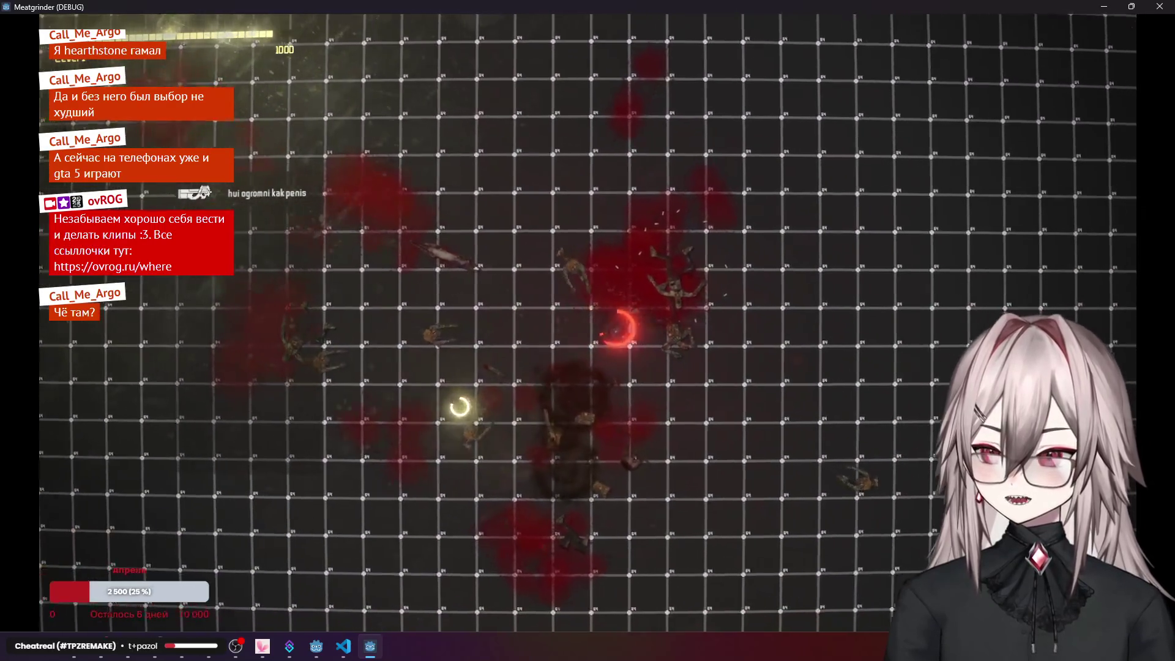
left_click(1159, 7)
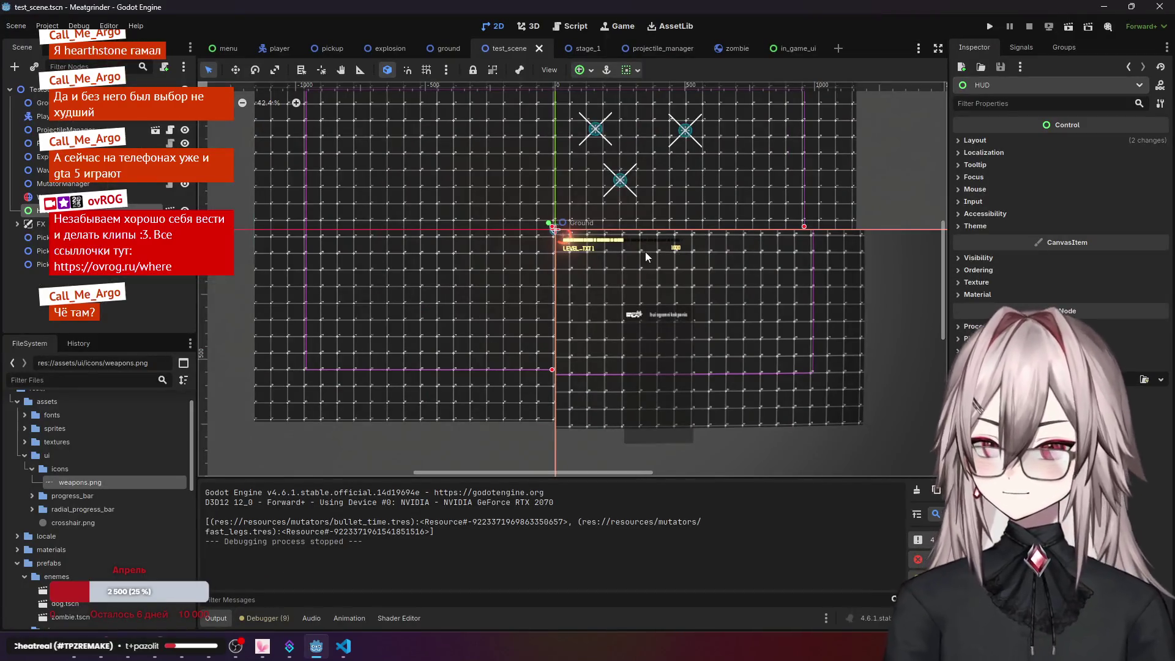
left_click(352, 653)
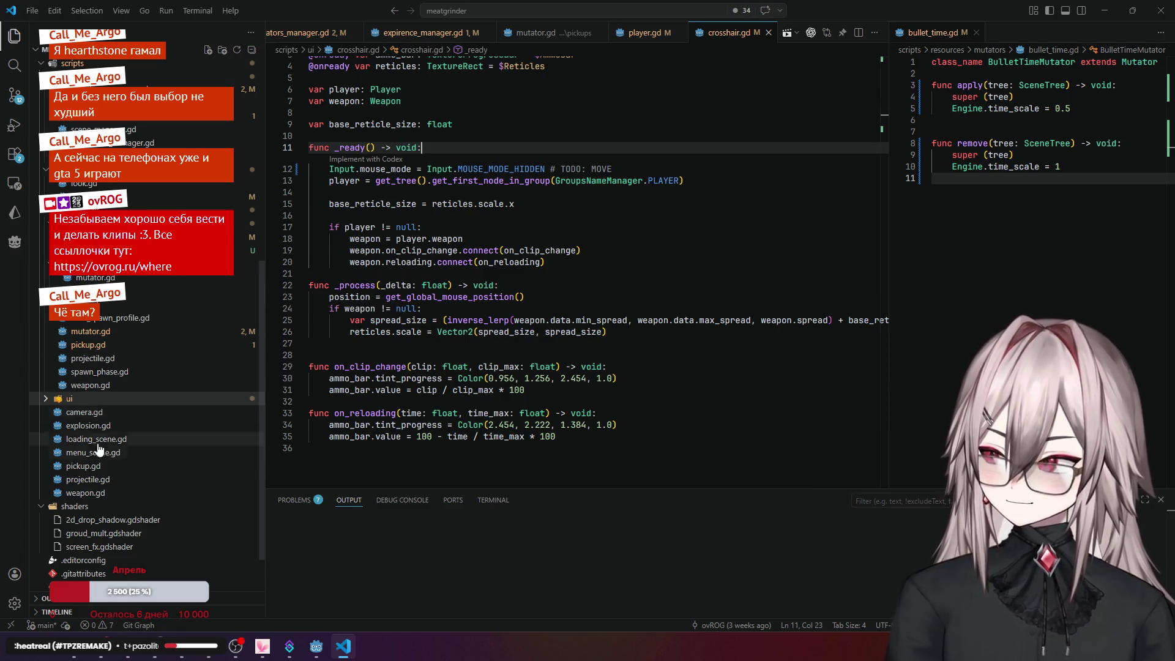
- Undo the stray edit in crosshair.gd's TODO comment and close the file
left_click(90, 401)
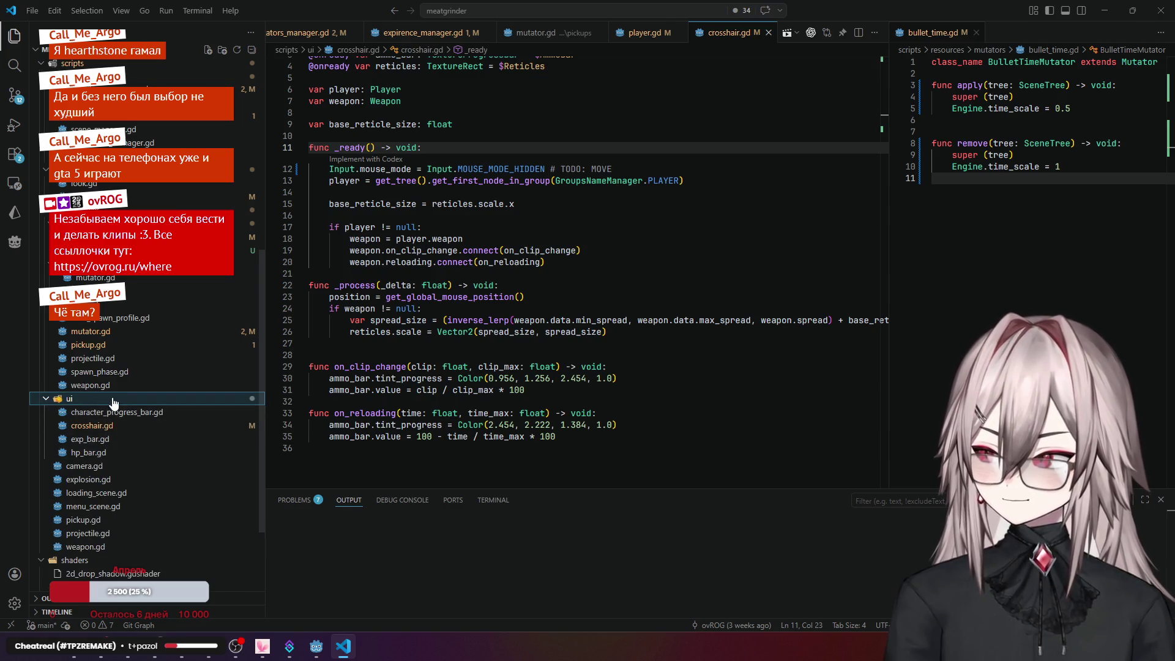
left_click(99, 429)
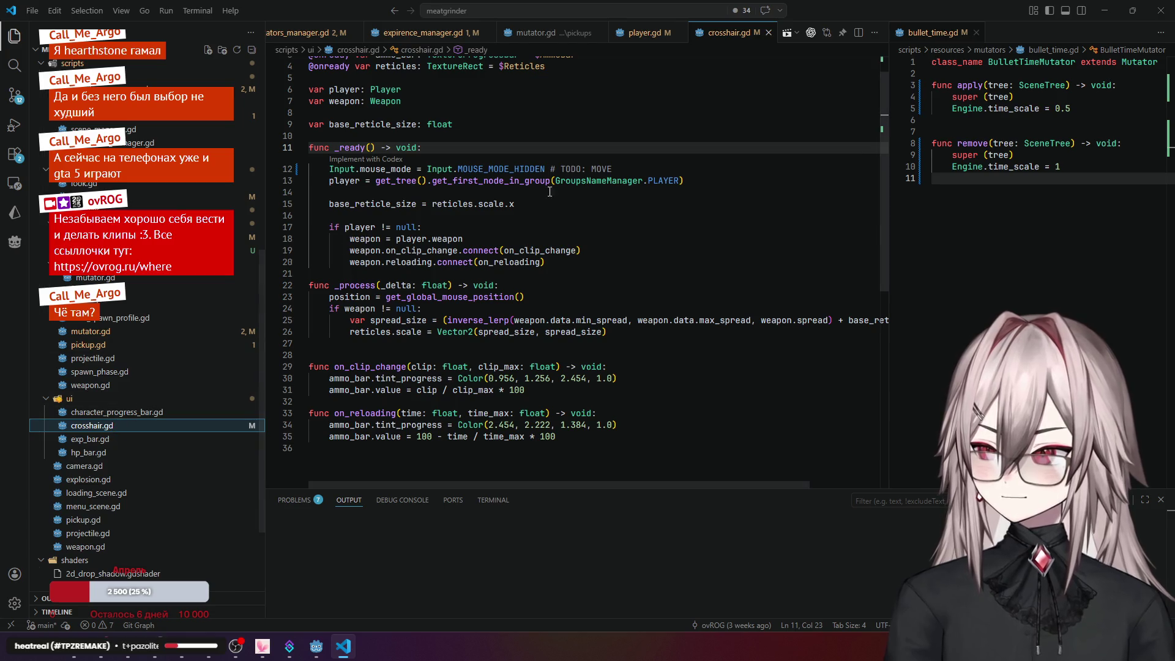
left_click(593, 211)
key("ctrl+z")
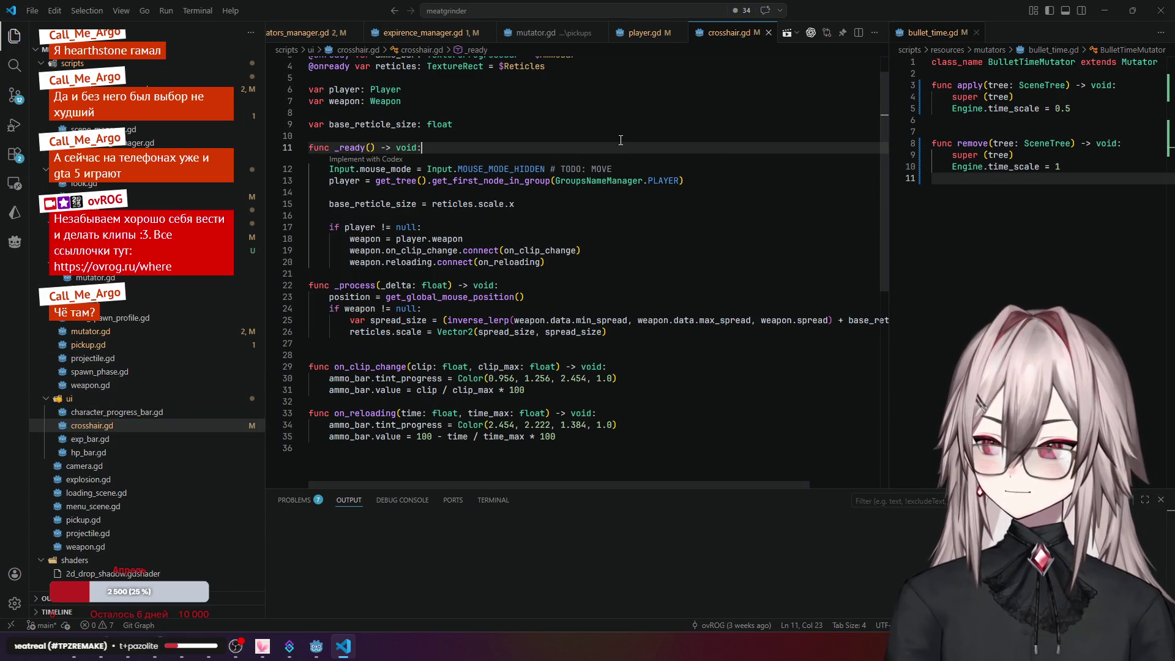
left_click(769, 33)
- Create a new file named test.gd in the ui scripts folder
right_click(81, 406)
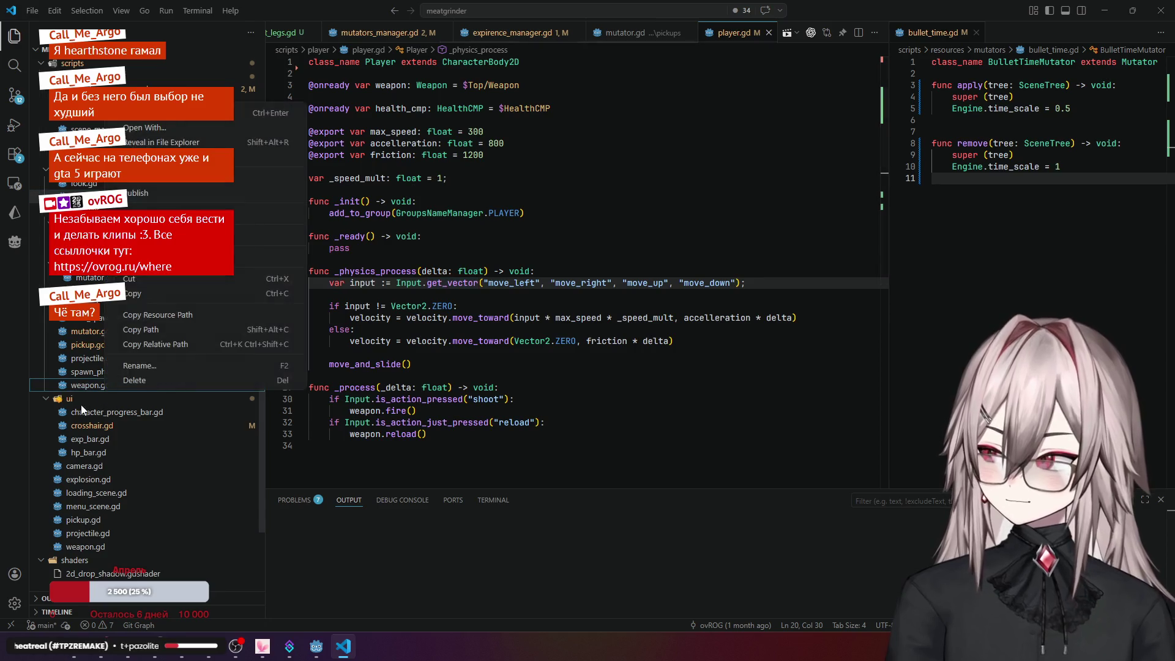
left_click(98, 380)
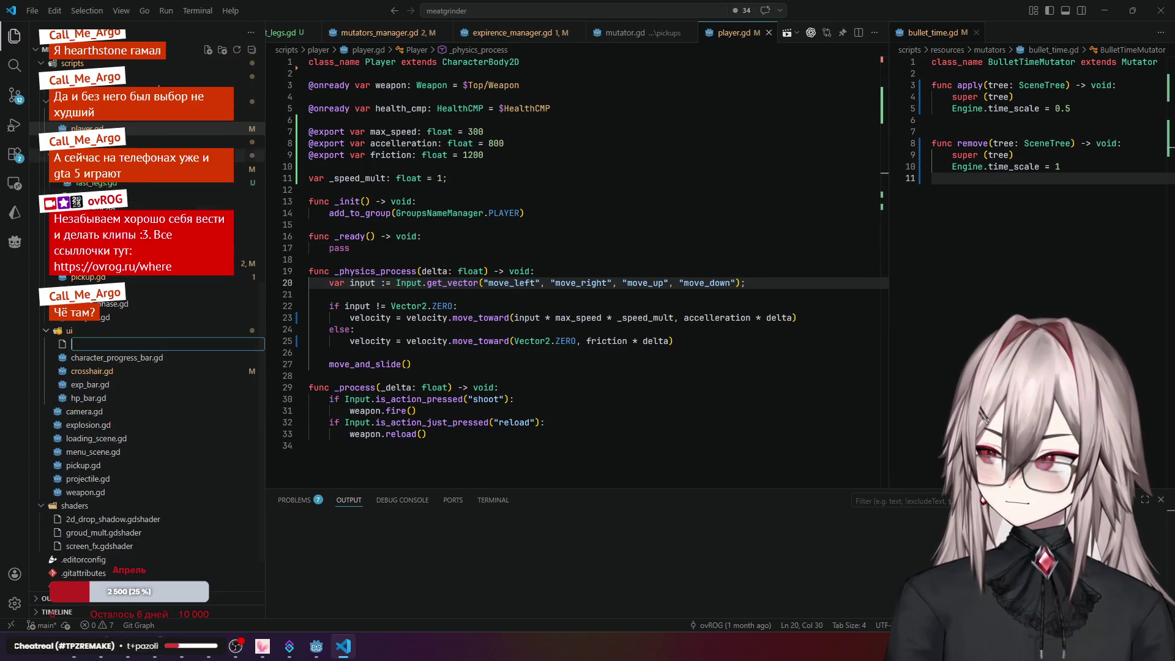
type("test")
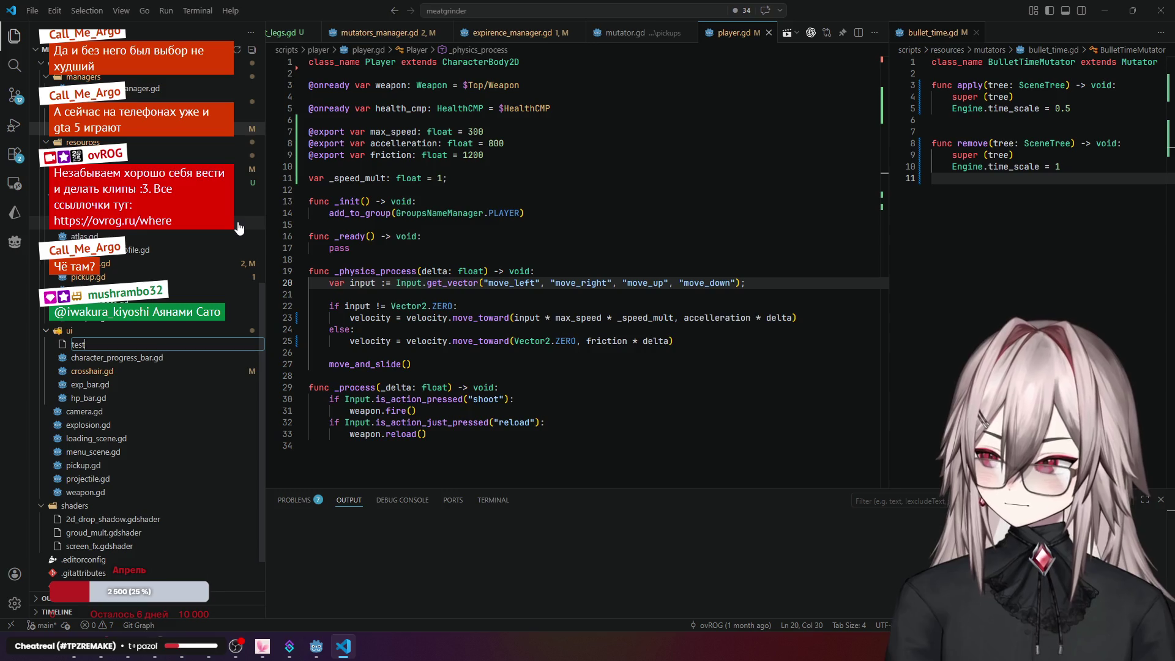
type(".gd")
key("Return")
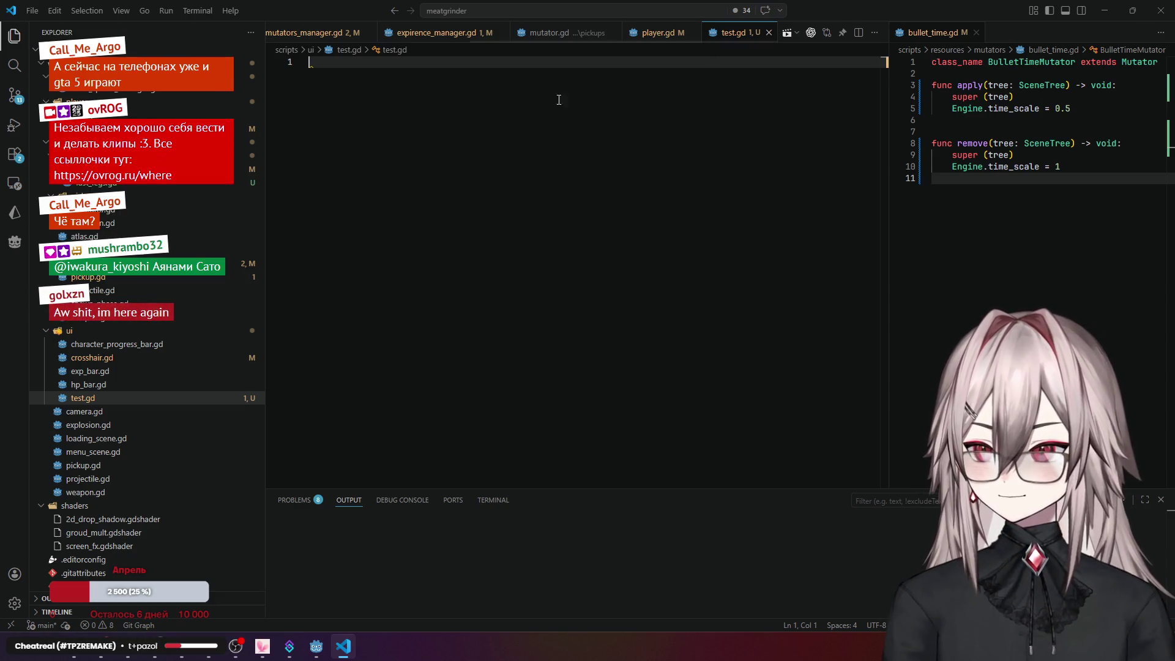
- Make the empty test.gd script extend Control
left_click(101, 358)
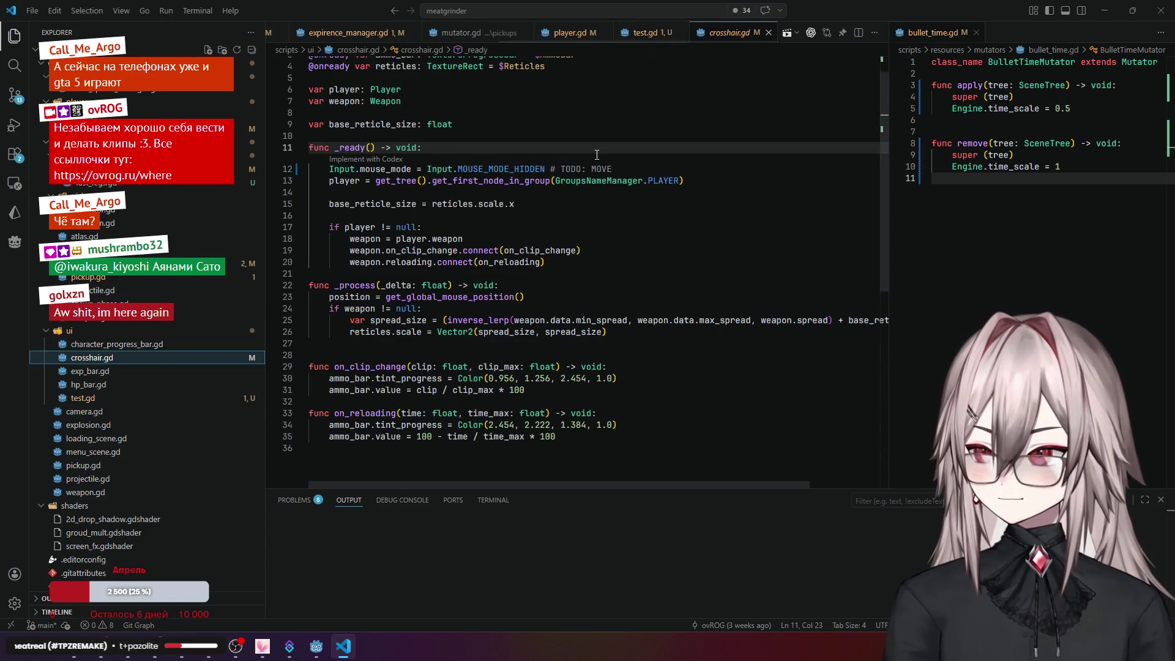
scroll(596, 153, "up", 1)
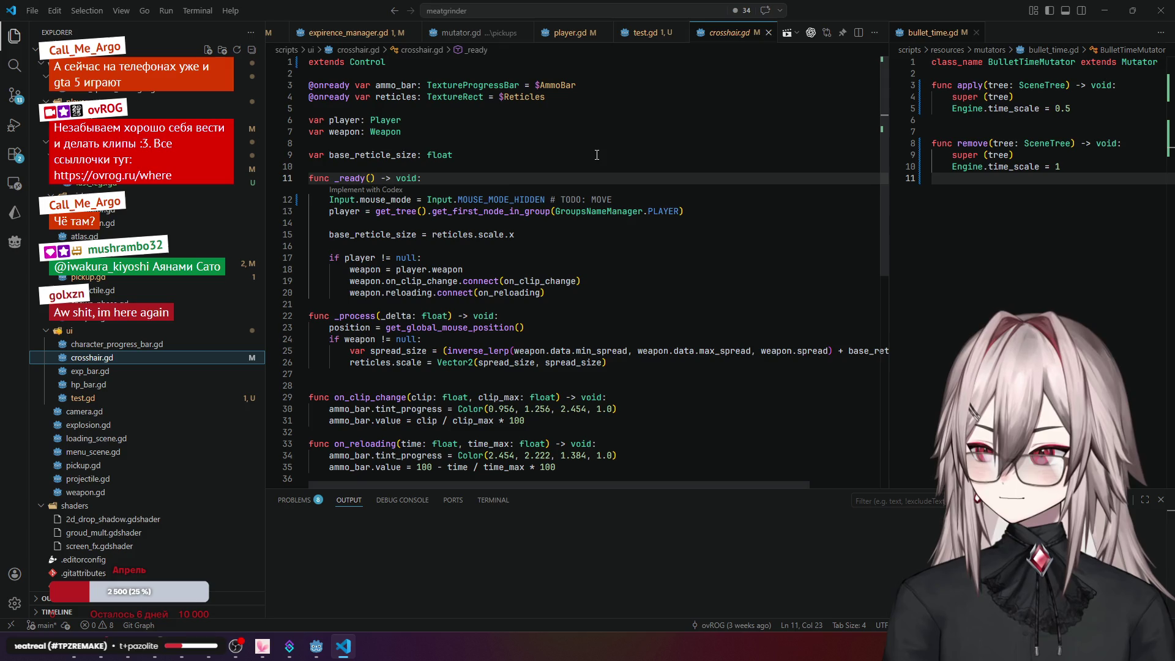
left_click(658, 43)
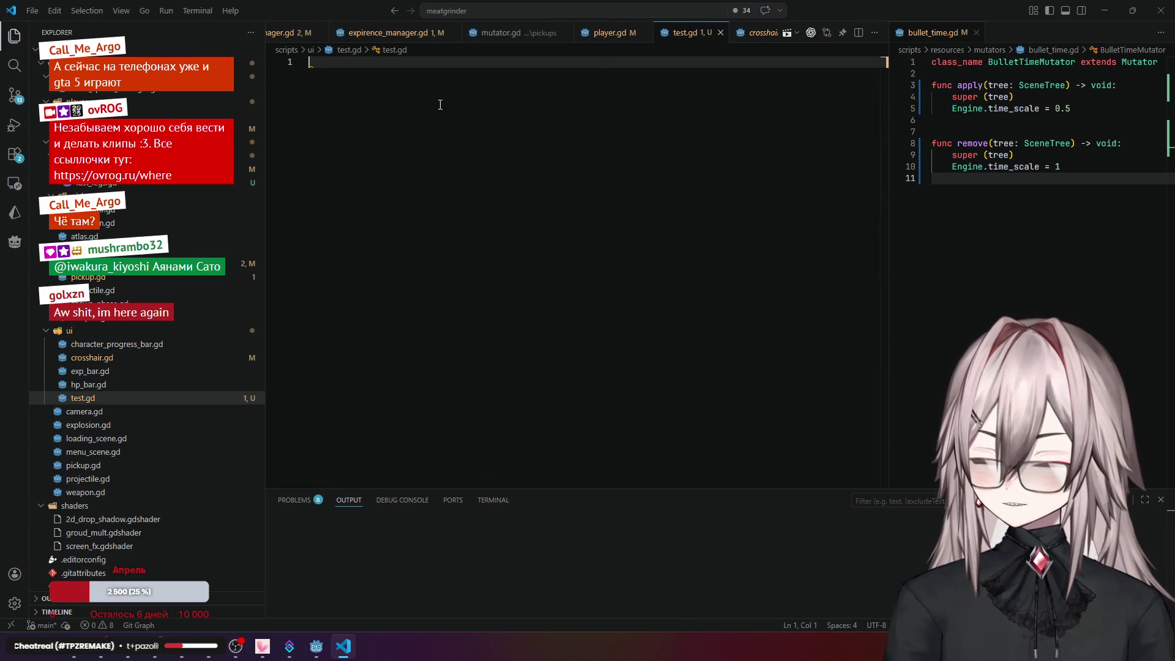
type("extends ")
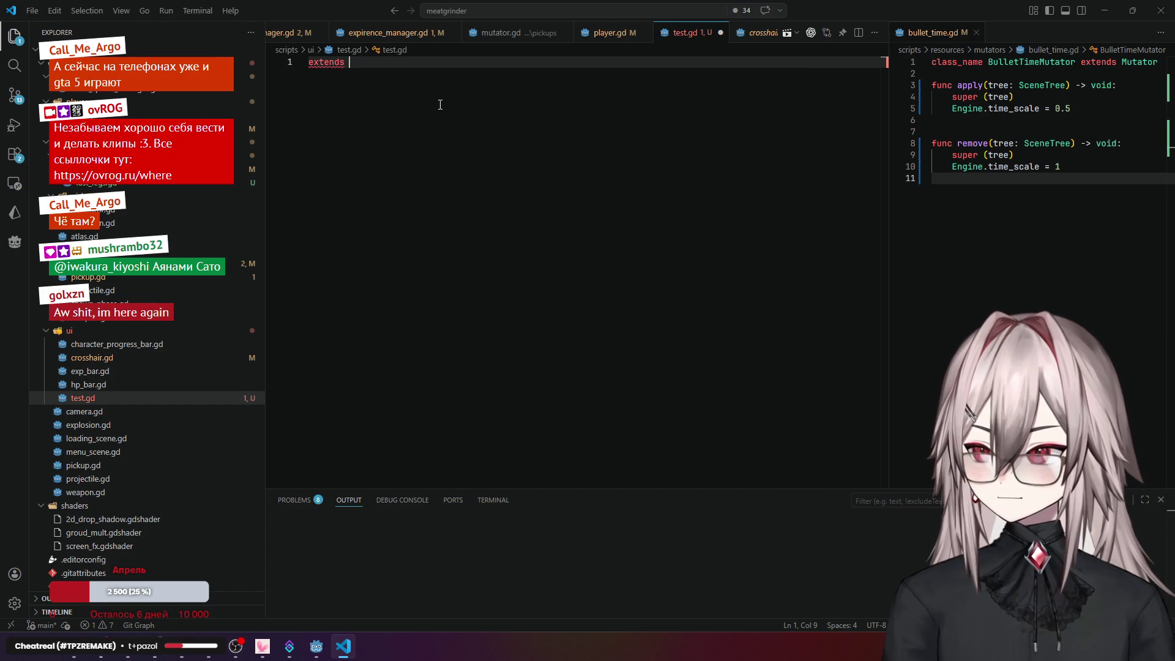
type("Container")
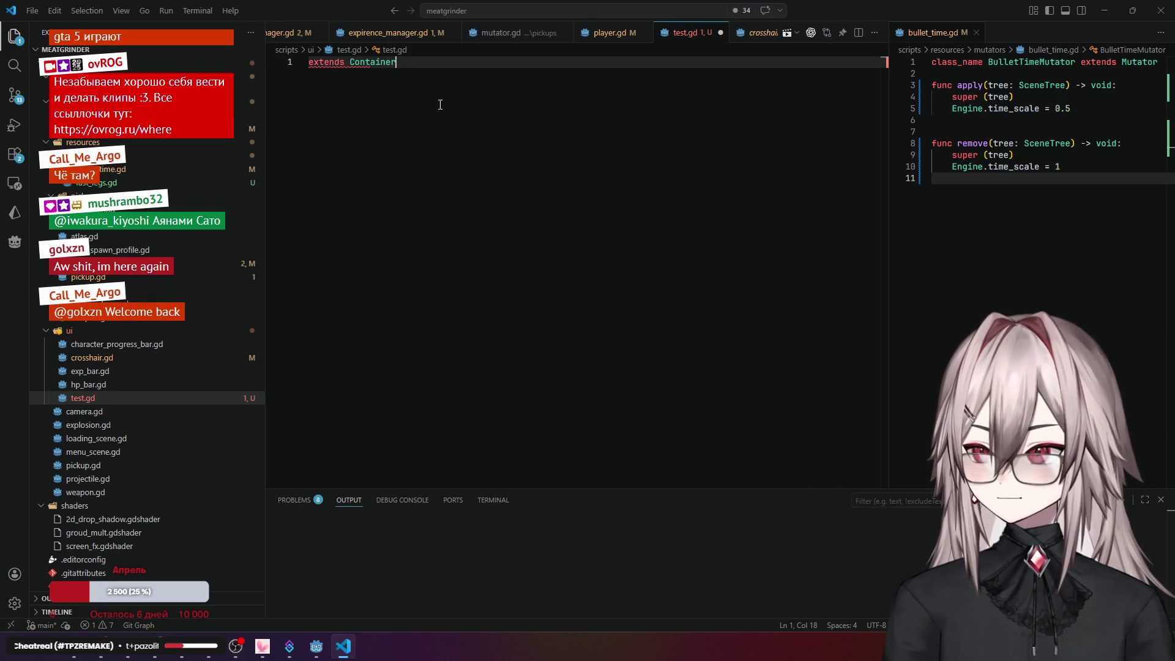
key("ctrl+BackSpace")
type("ontrol")
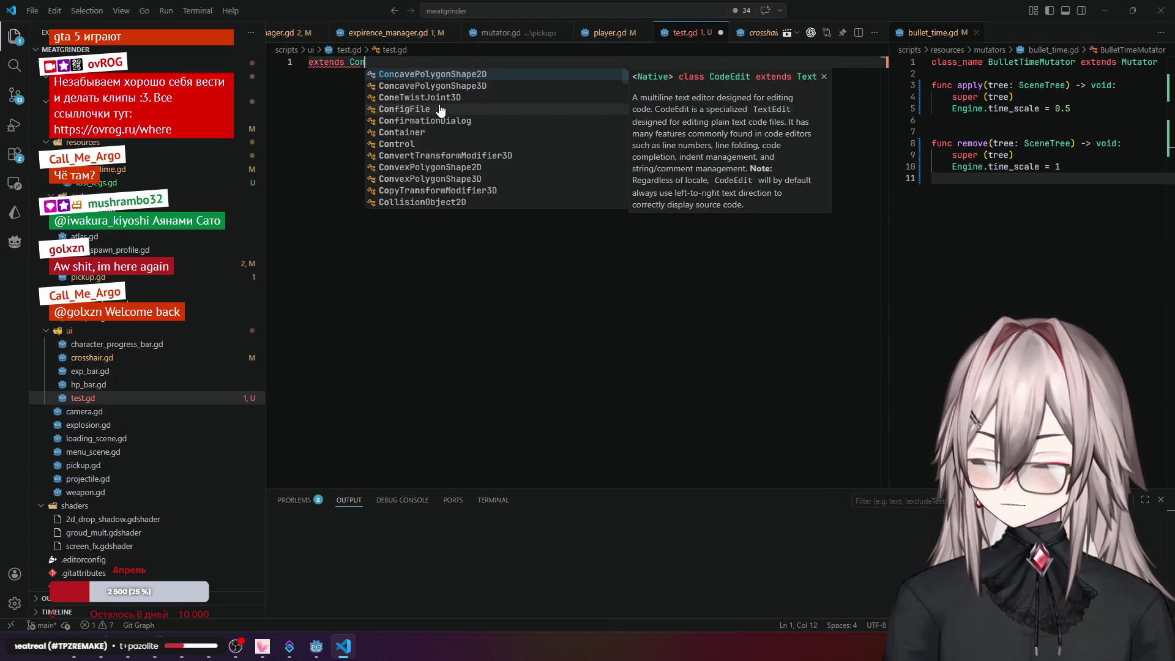
key("Return")
key("Return")
key("Return")
key("Return")
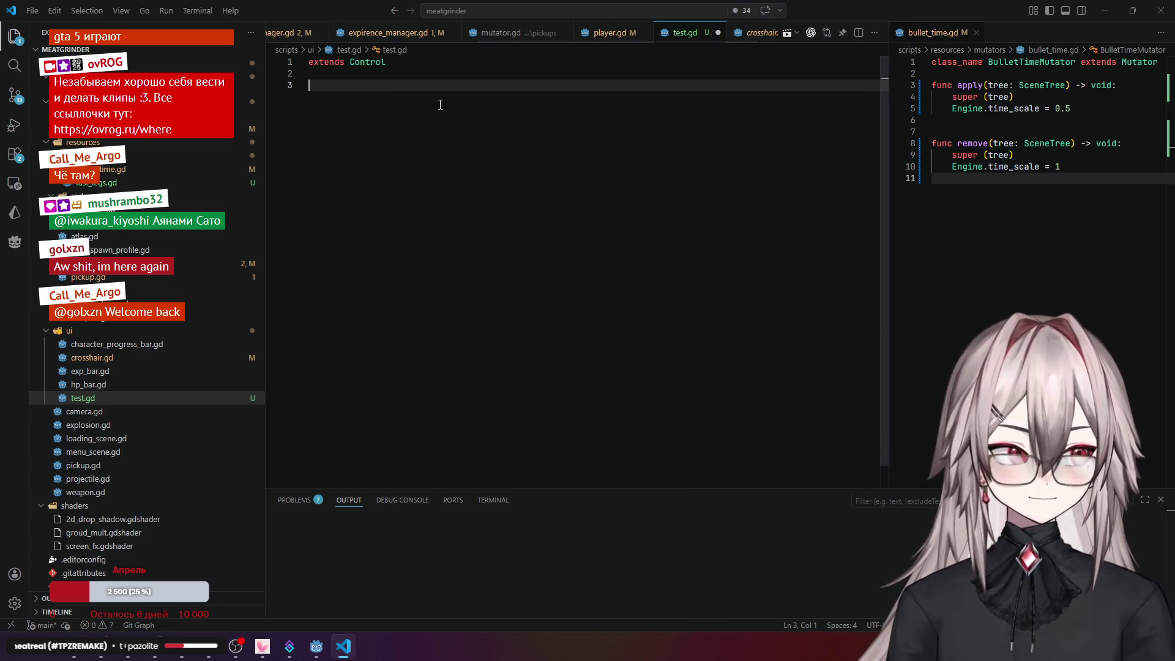
- Declare the _onTest() -> void function in test.gd and begin its print line
type("_o")
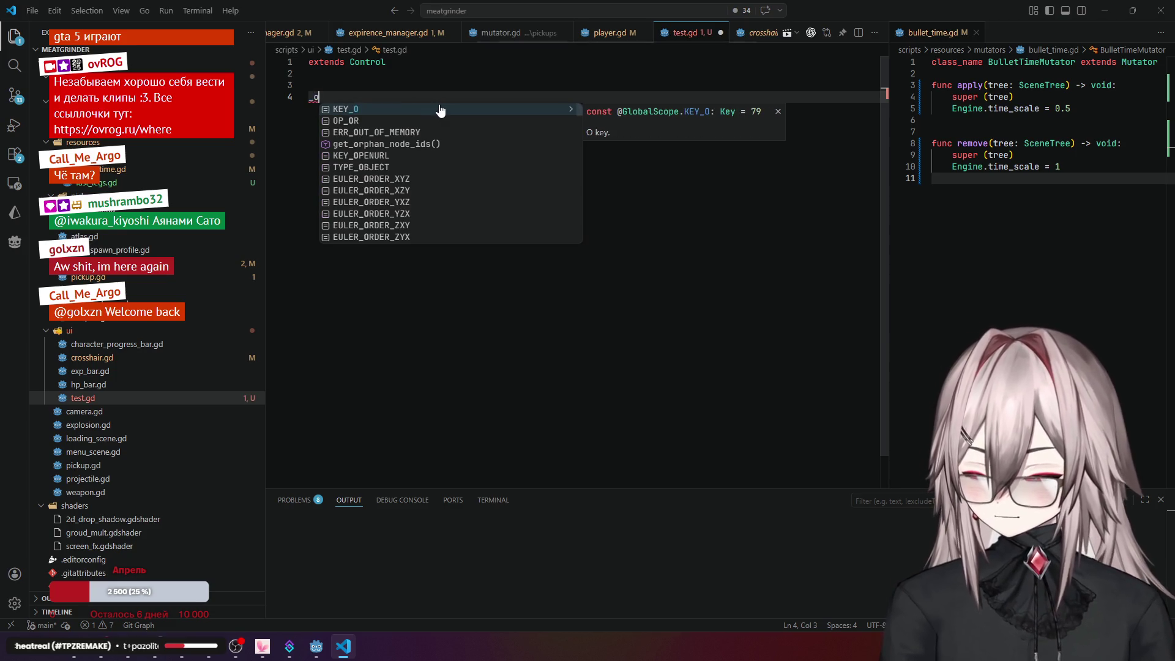
type("nTes")
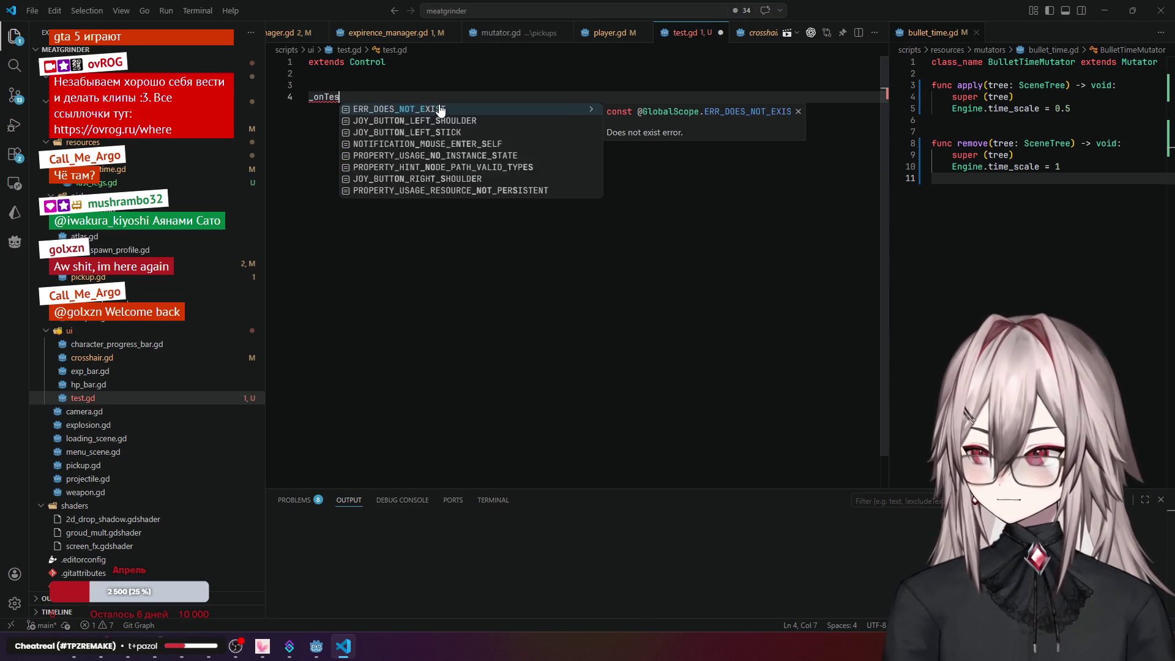
type("t(")
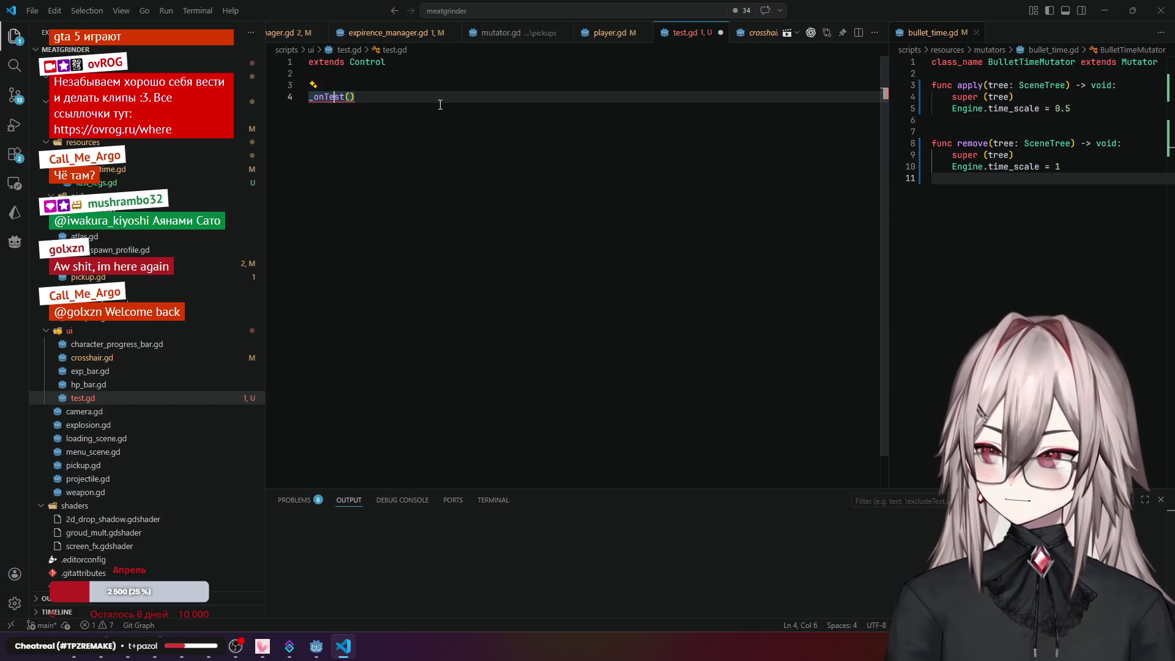
type("func")
key("Right")
key("Right")
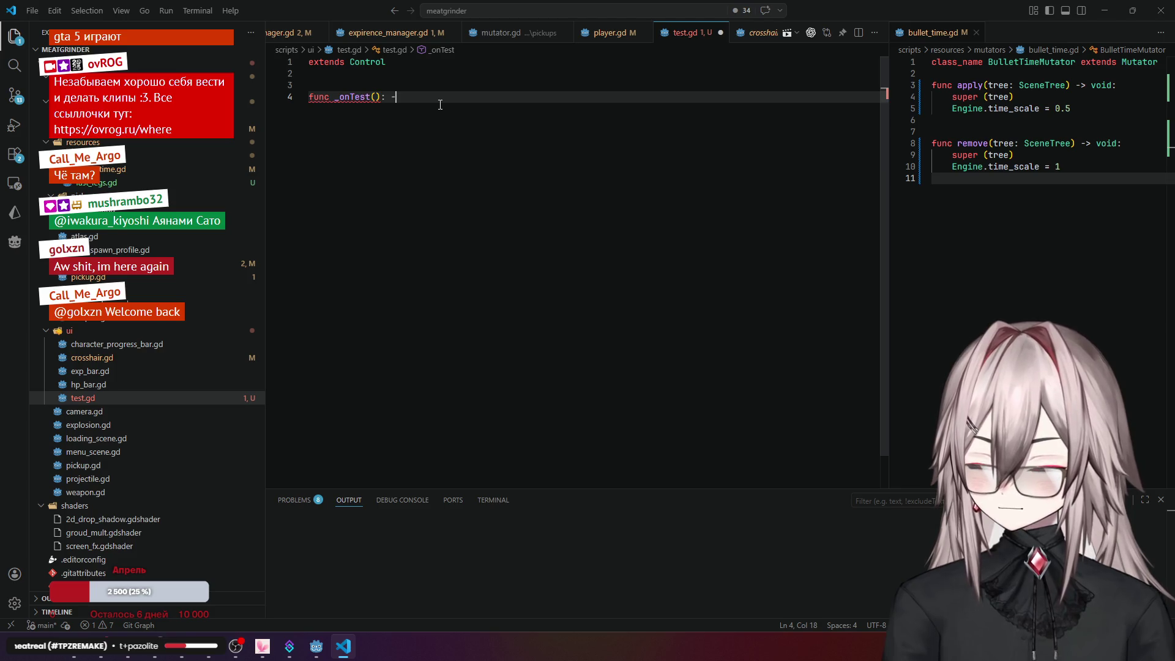
type("void")
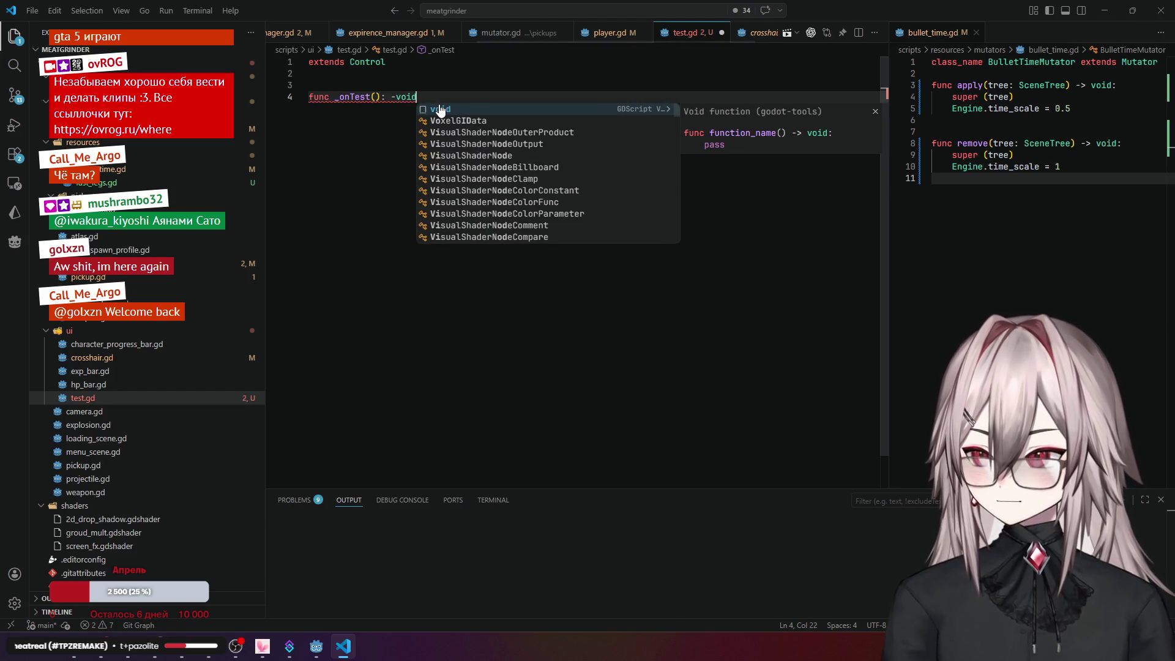
key("ctrl+Left")
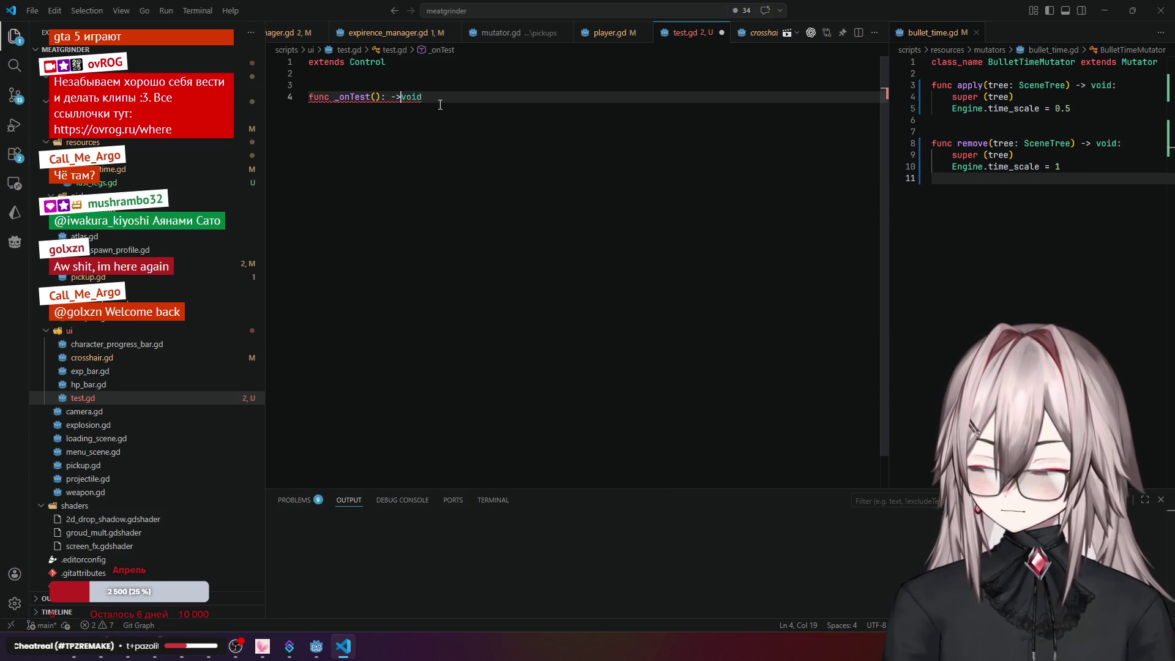
type(":")
key("Return")
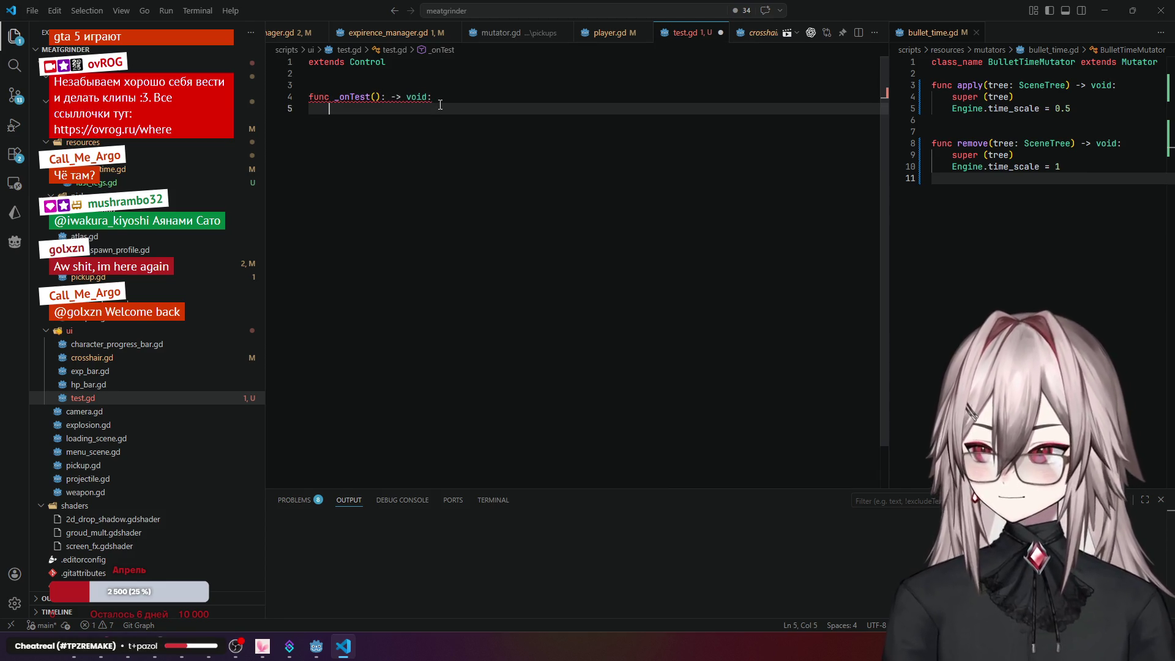
type("print(\"adasdasdasd")
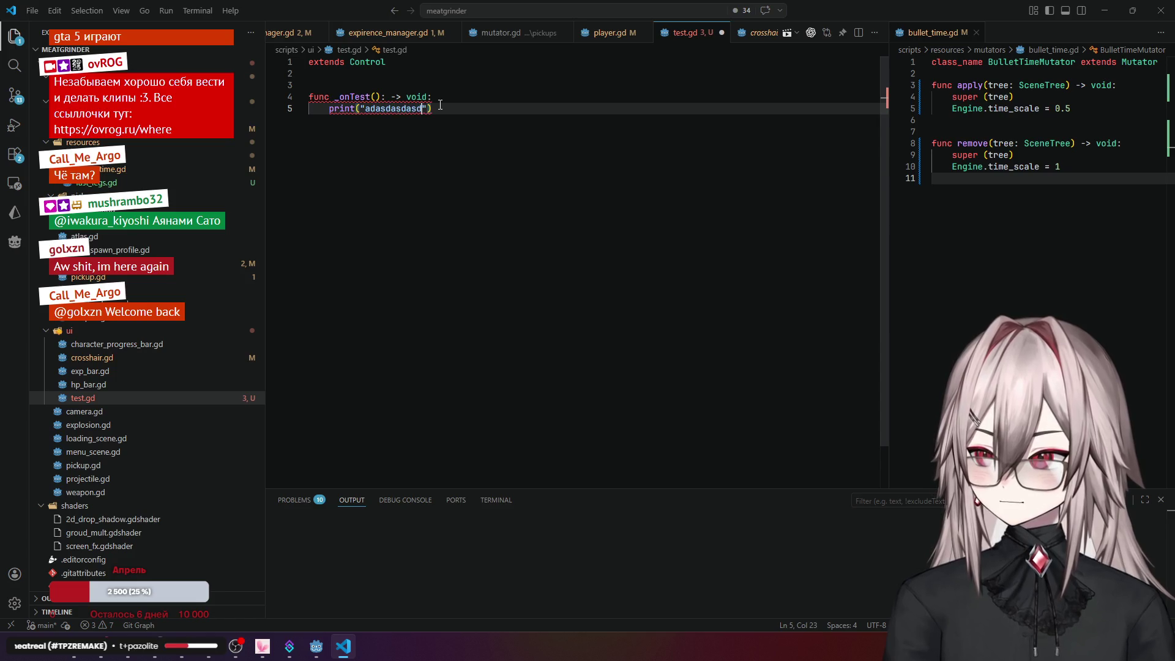
key("Up")
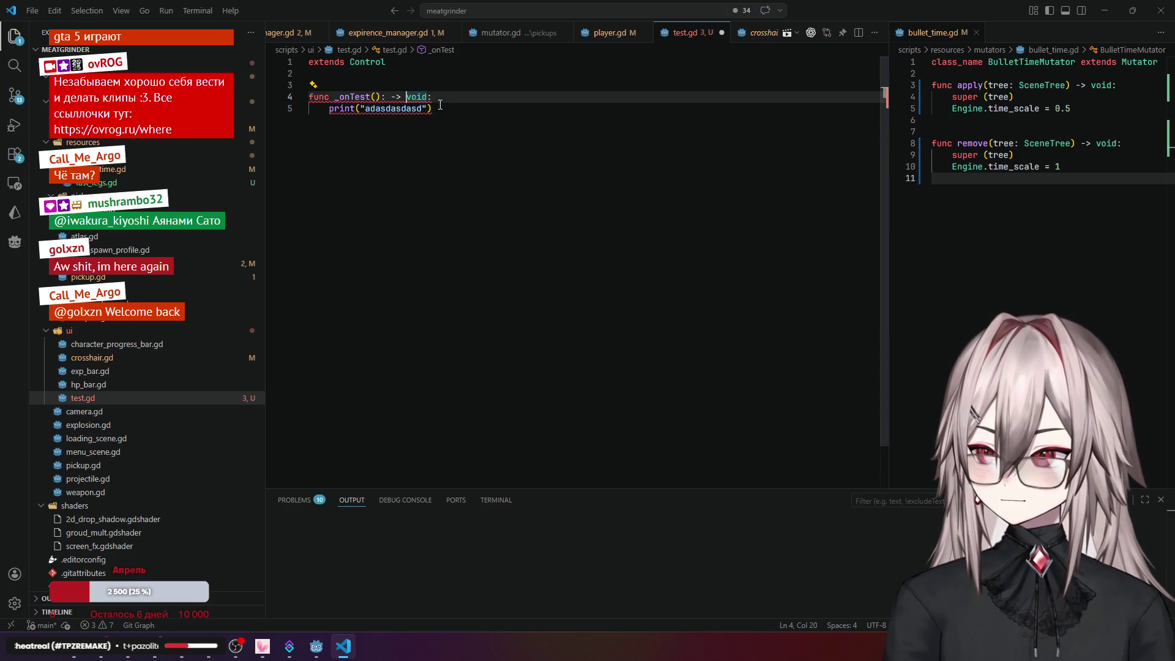
- Finish the print("adasdasdasd") line in _onTest and return to the Godot editor
left_click(497, 66)
mouse_move(399, 95)
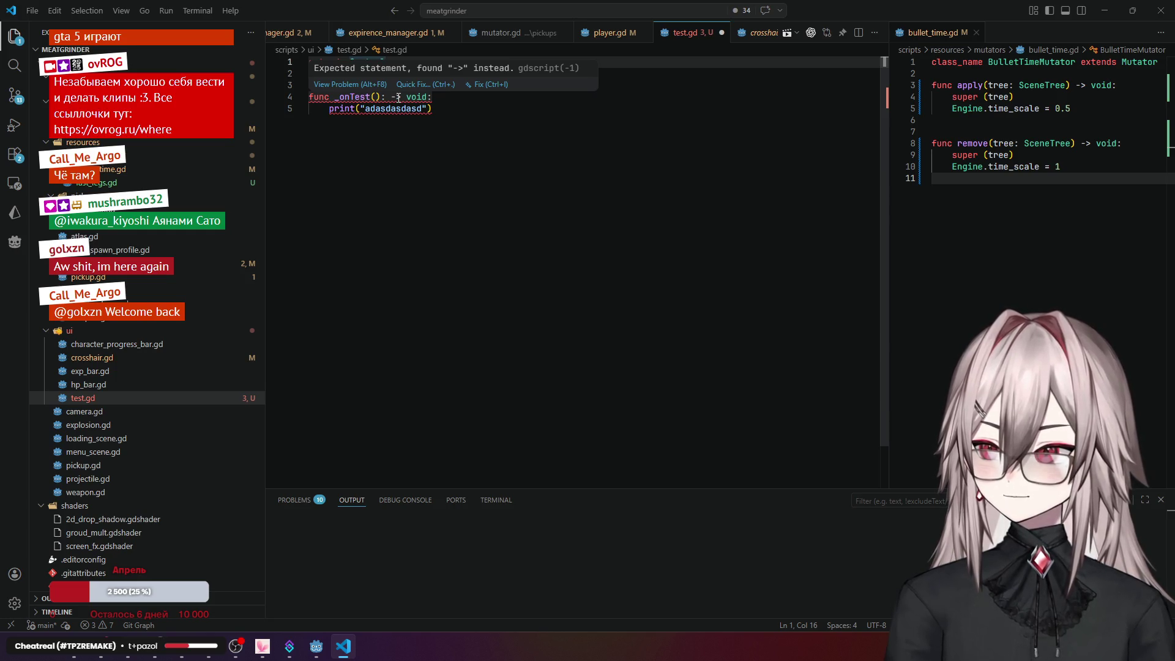
left_click(416, 110)
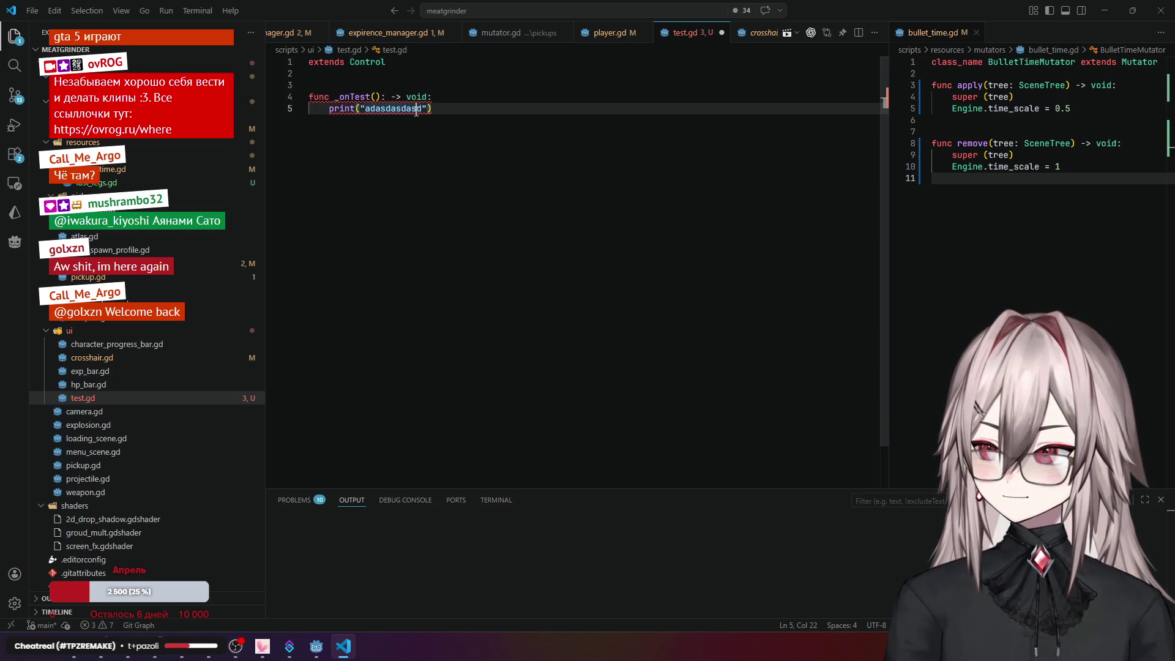
left_click(622, 45)
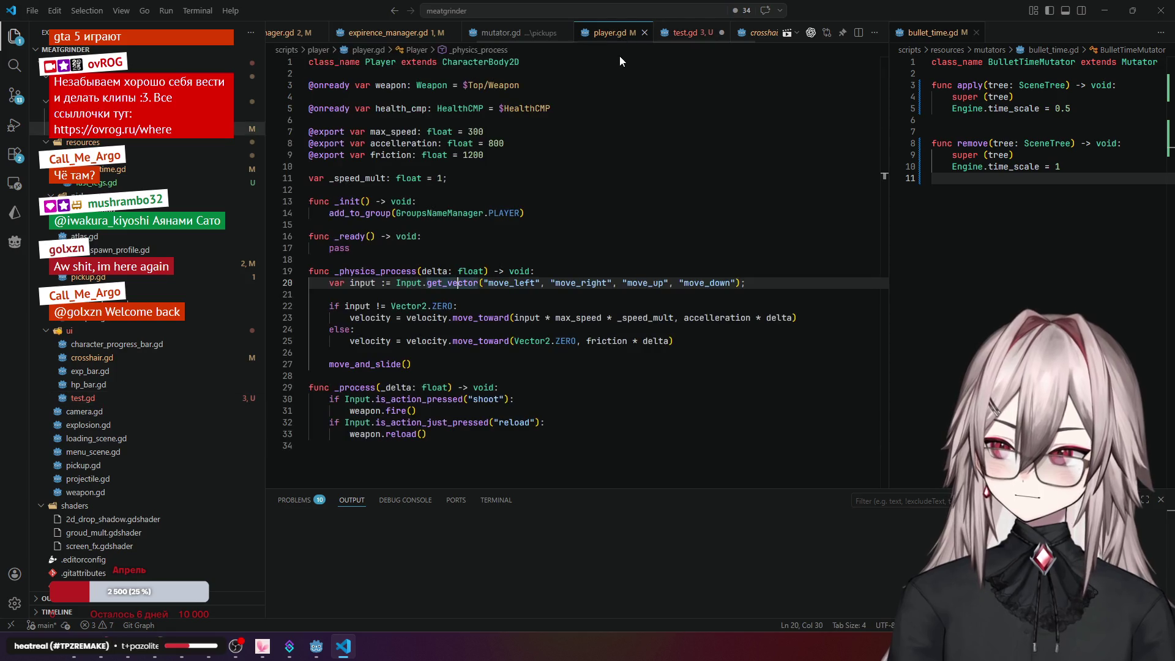
left_click(681, 43)
left_click(380, 97)
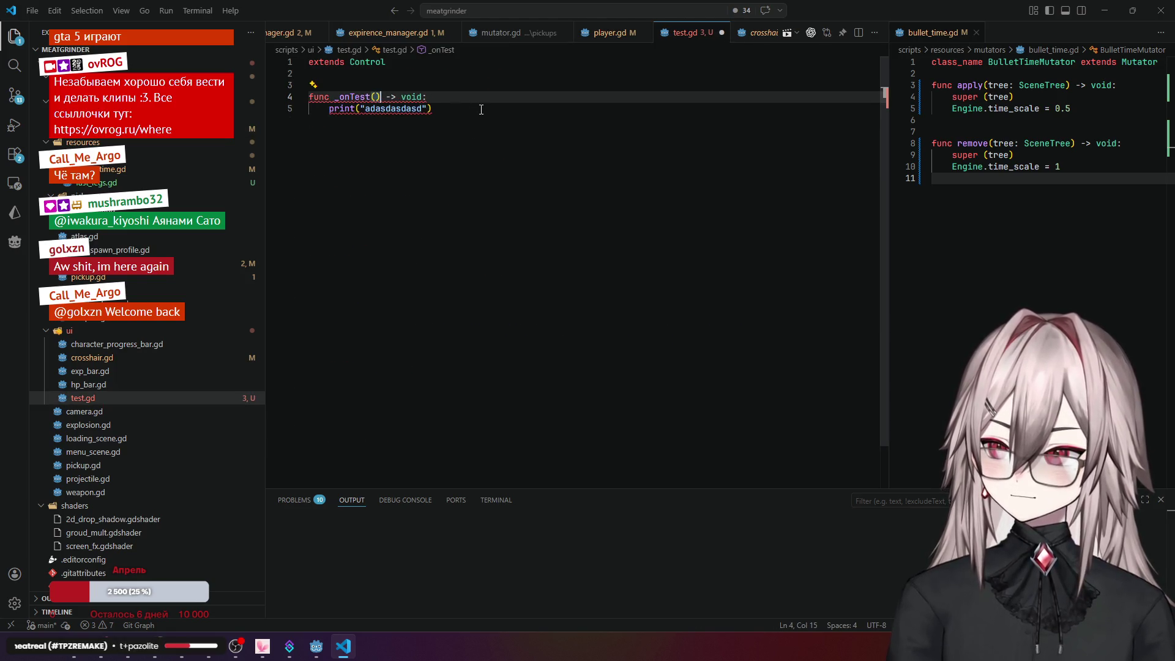
left_click(441, 117)
left_click(459, 96)
left_click(418, 83)
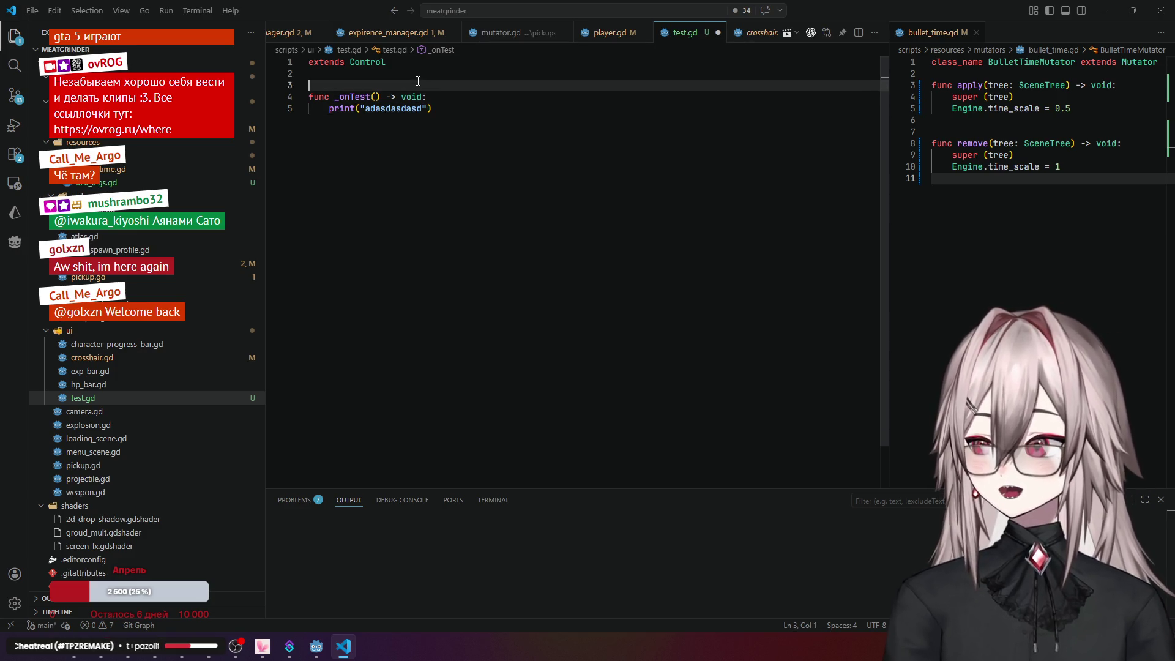
left_click(573, 116)
left_click(329, 646)
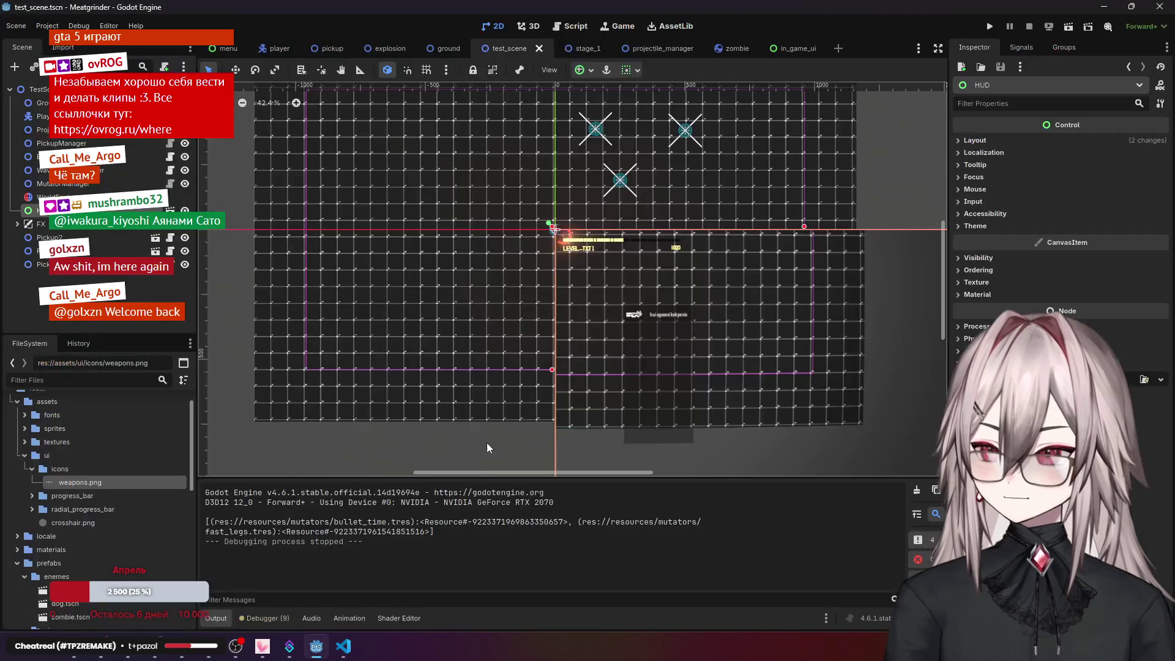
- Attach test.gd to the level-up Button in in_game_ui and show its signal list
left_click(793, 49)
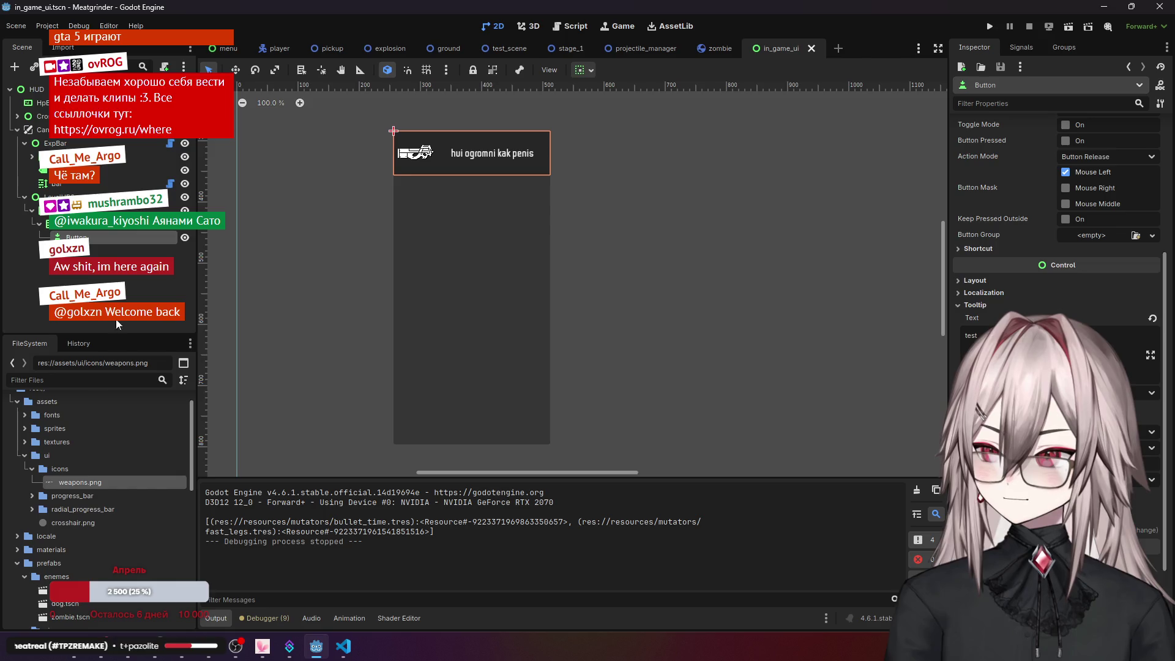
scroll(88, 517, "down", 8)
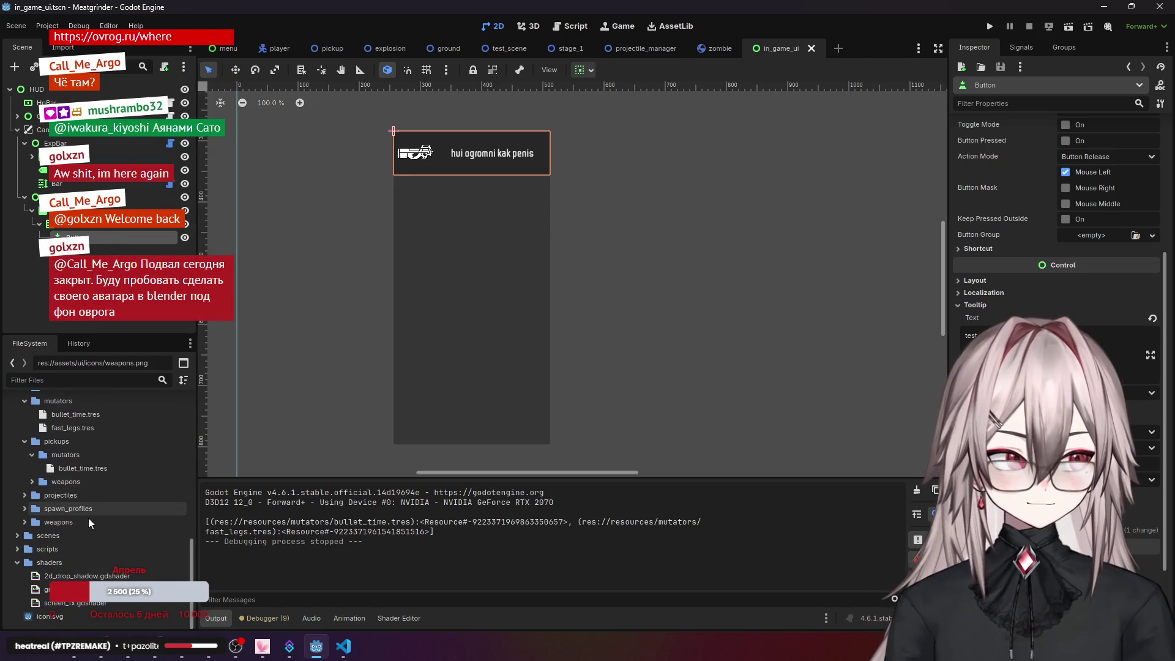
scroll(1059, 244, "down", 3)
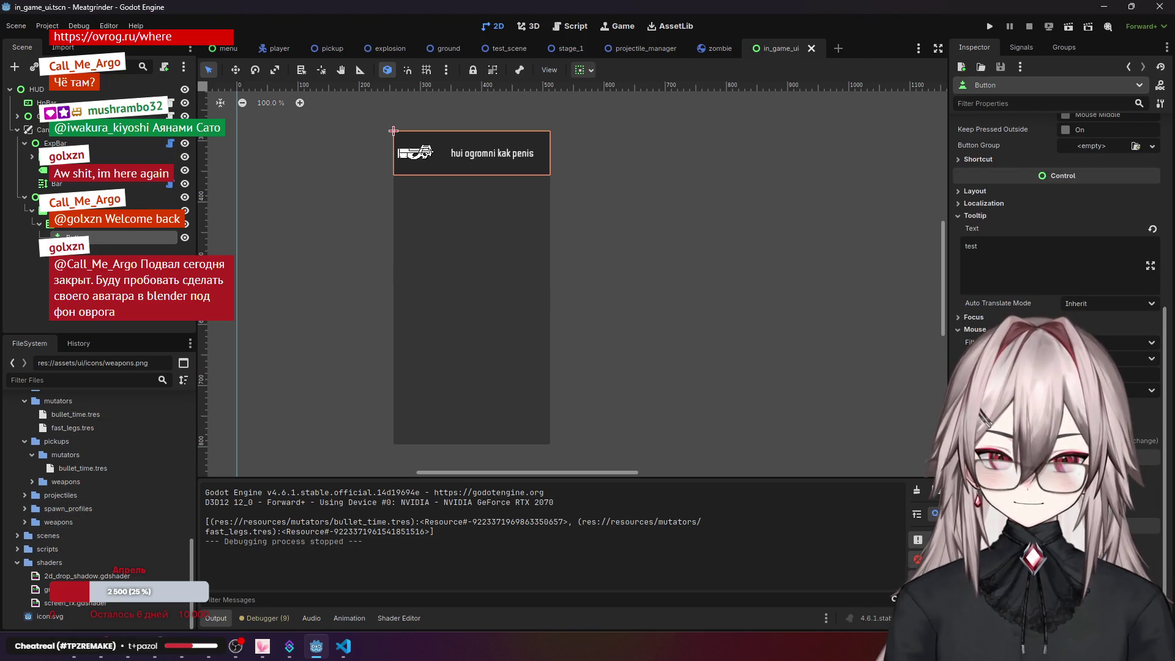
type("te")
key("Return")
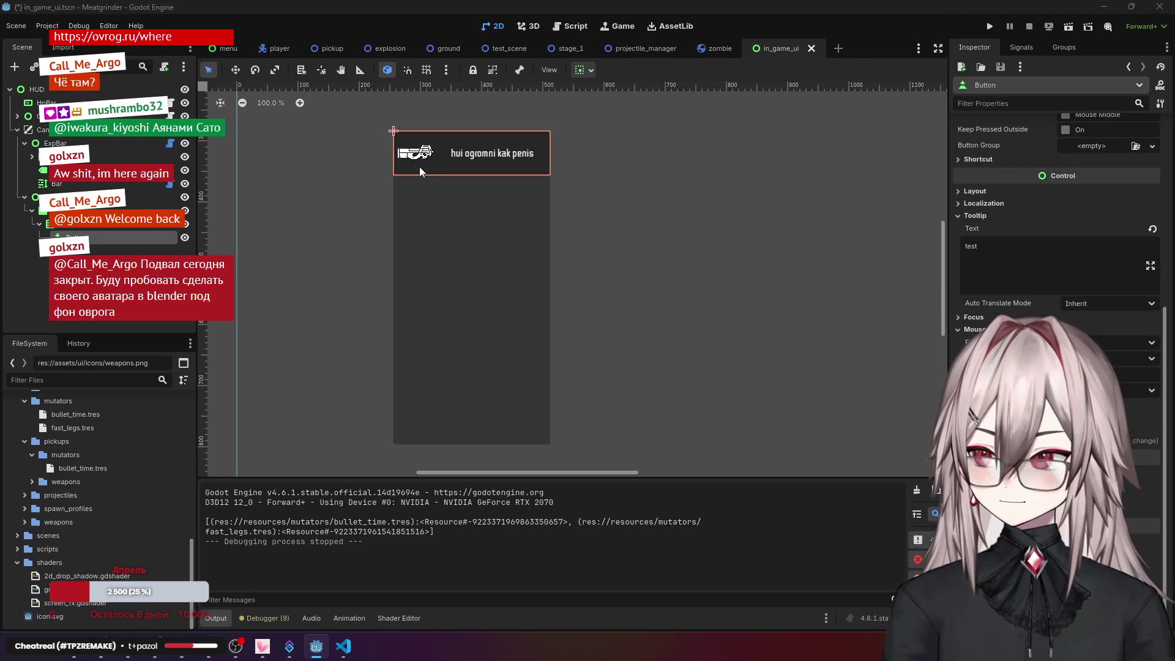
left_click(1021, 47)
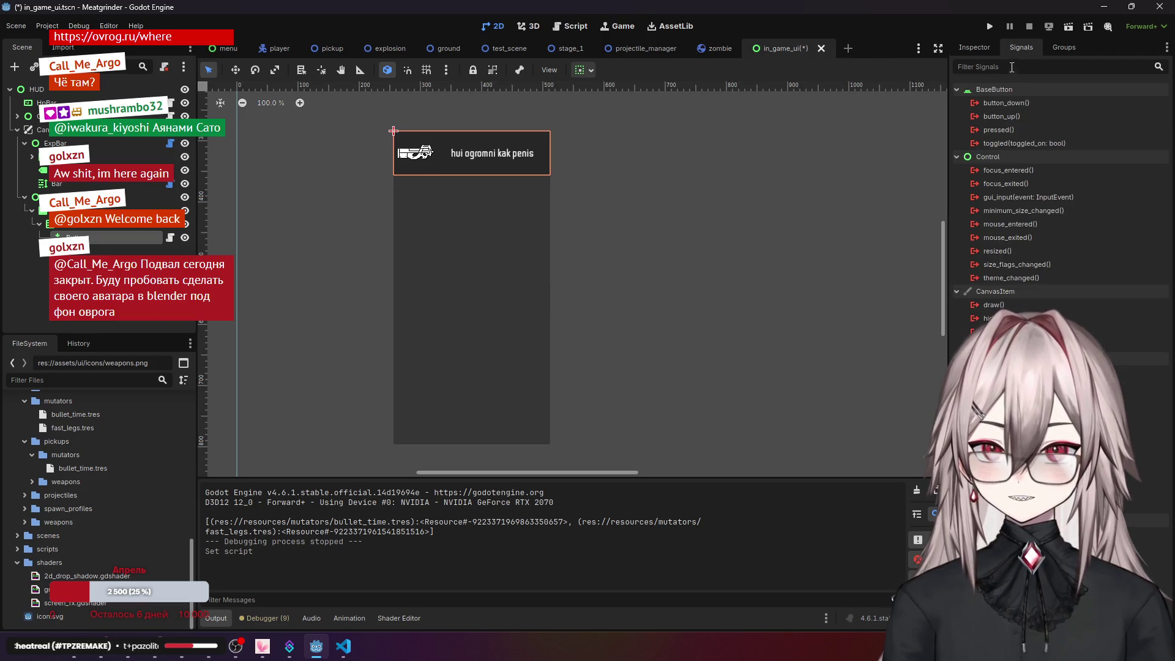
- Start connecting the Button's pressed() signal, with Advanced options on and Button as receiver
double_click(998, 128)
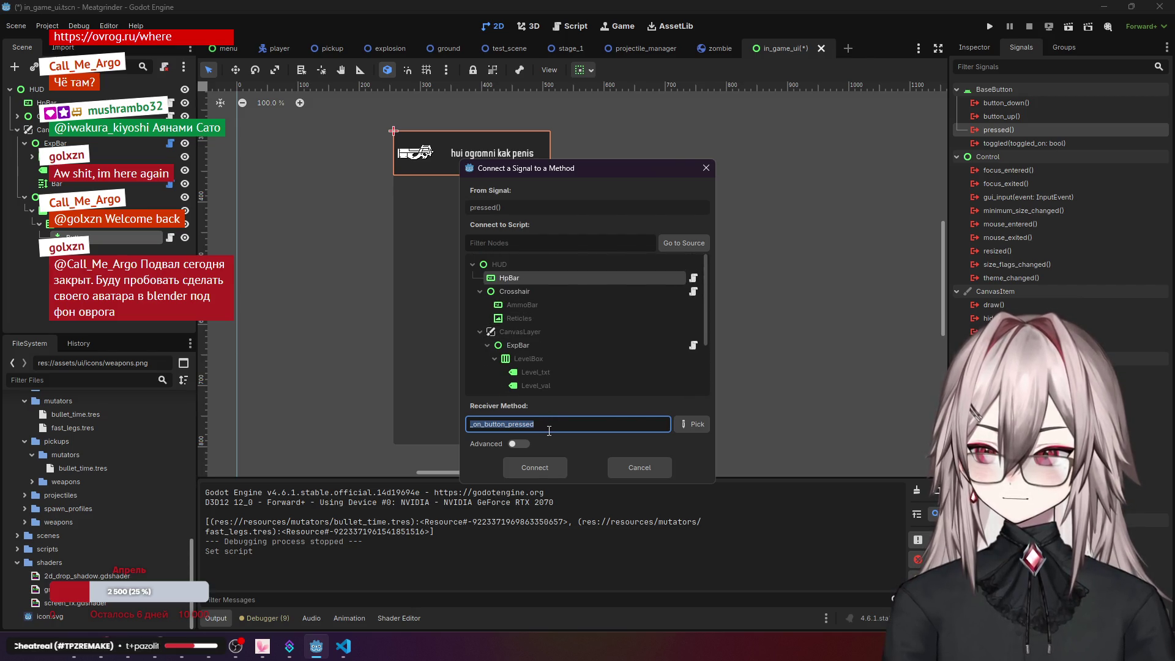
left_click(520, 443)
scroll(506, 361, "down", 5)
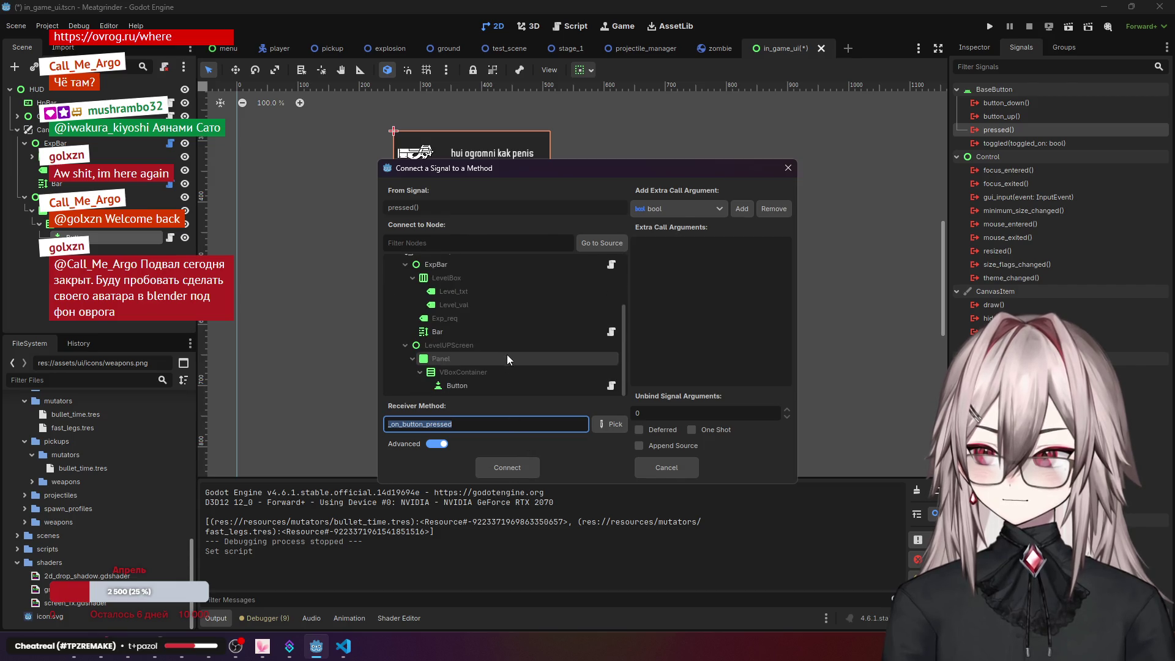
left_click(616, 386)
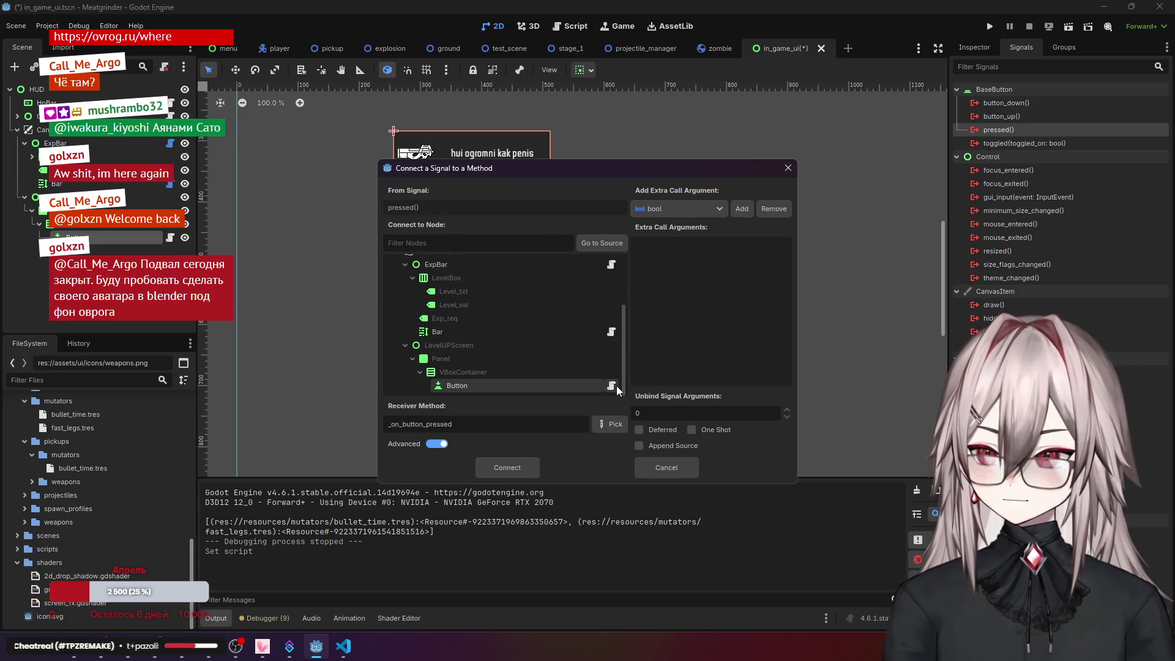
left_click(615, 427)
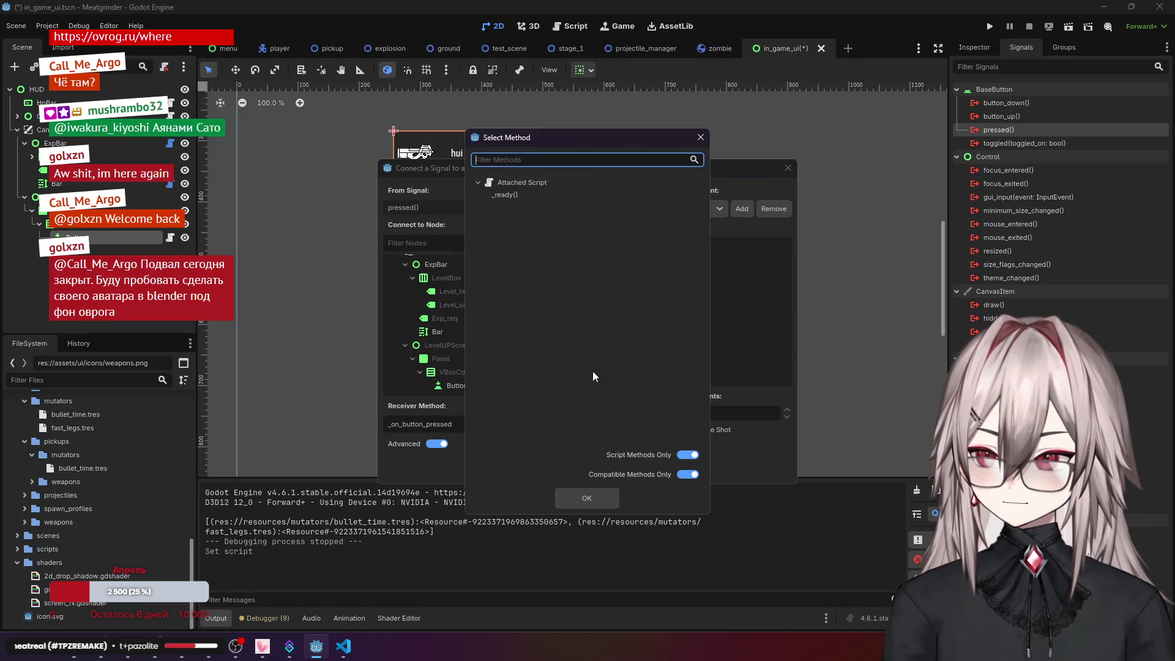
left_click(700, 137)
left_click(497, 385)
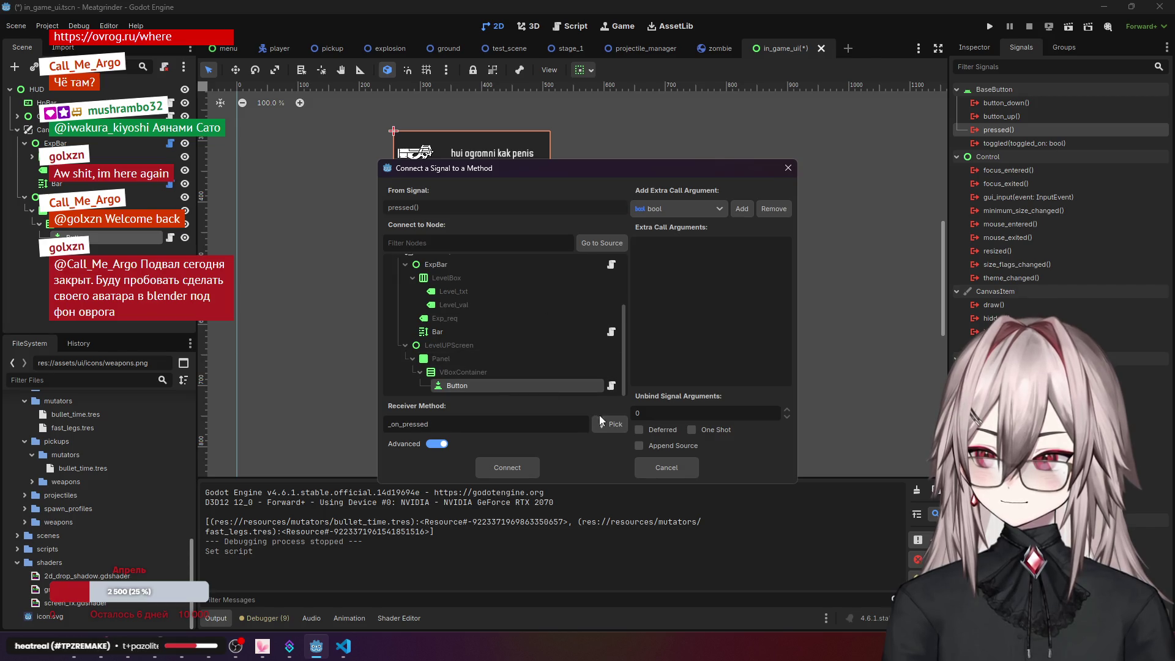
- Pick _onTest as the receiving method and confirm the connection
left_click(609, 423)
left_click(575, 192)
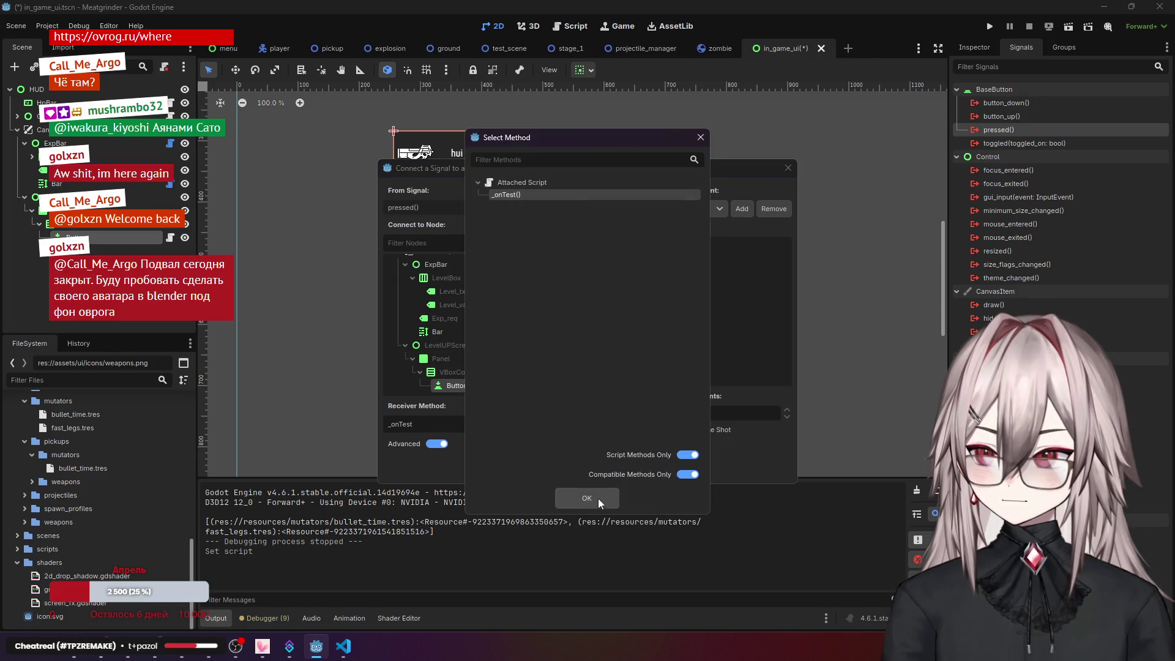
left_click(597, 498)
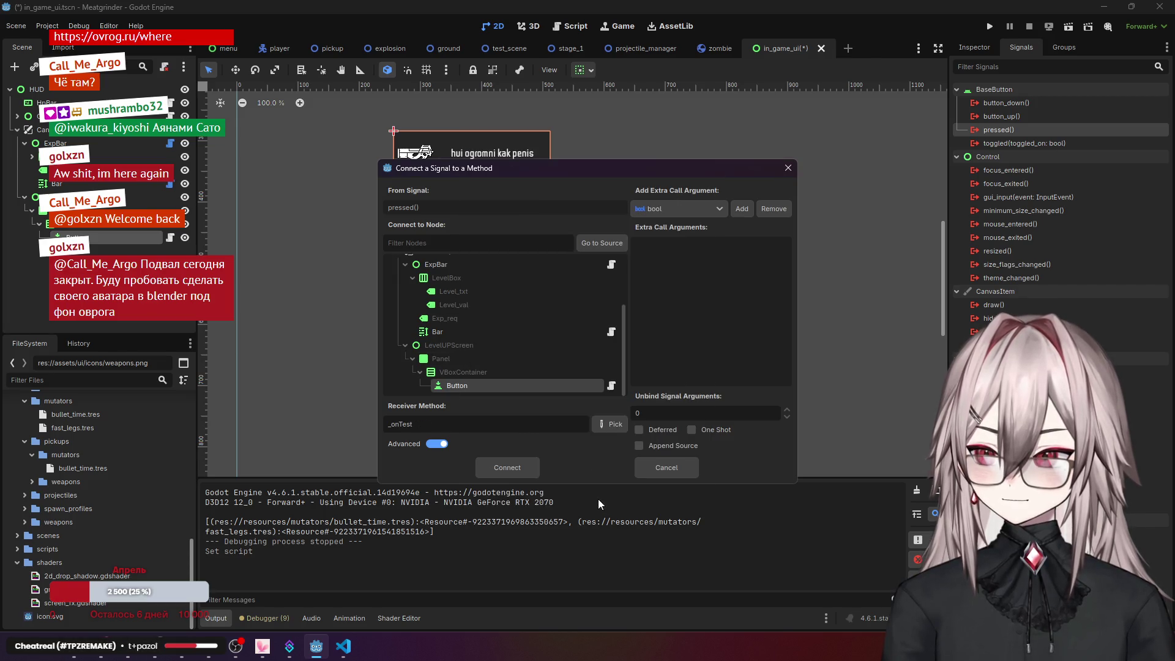
left_click(530, 472)
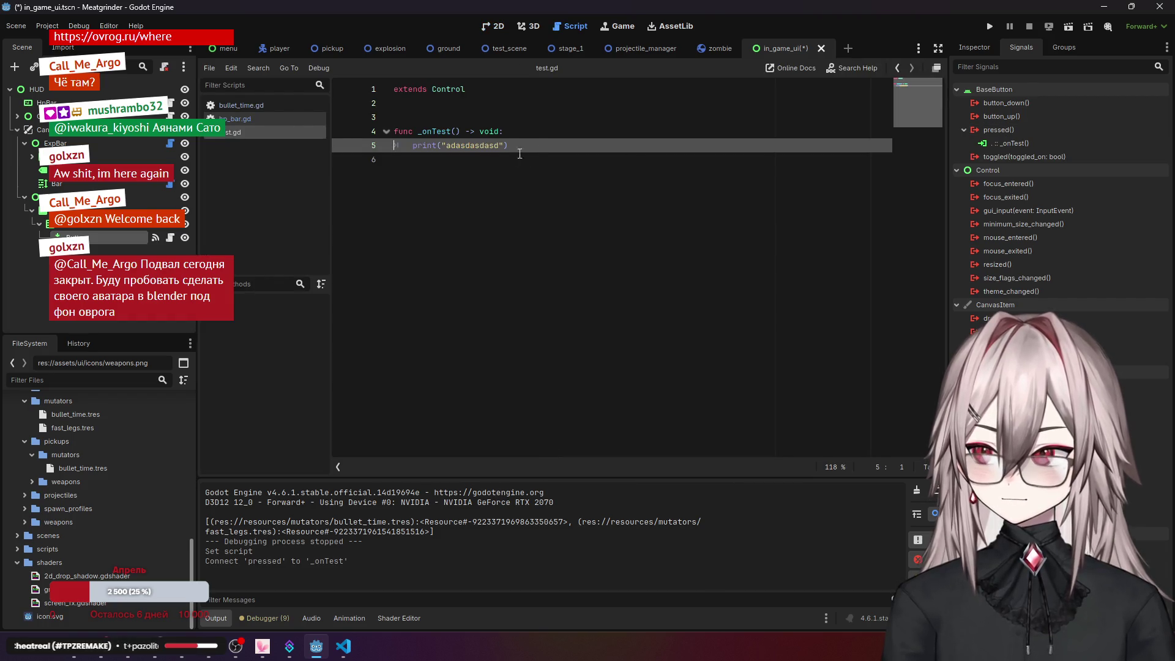
key("End")
left_click(496, 26)
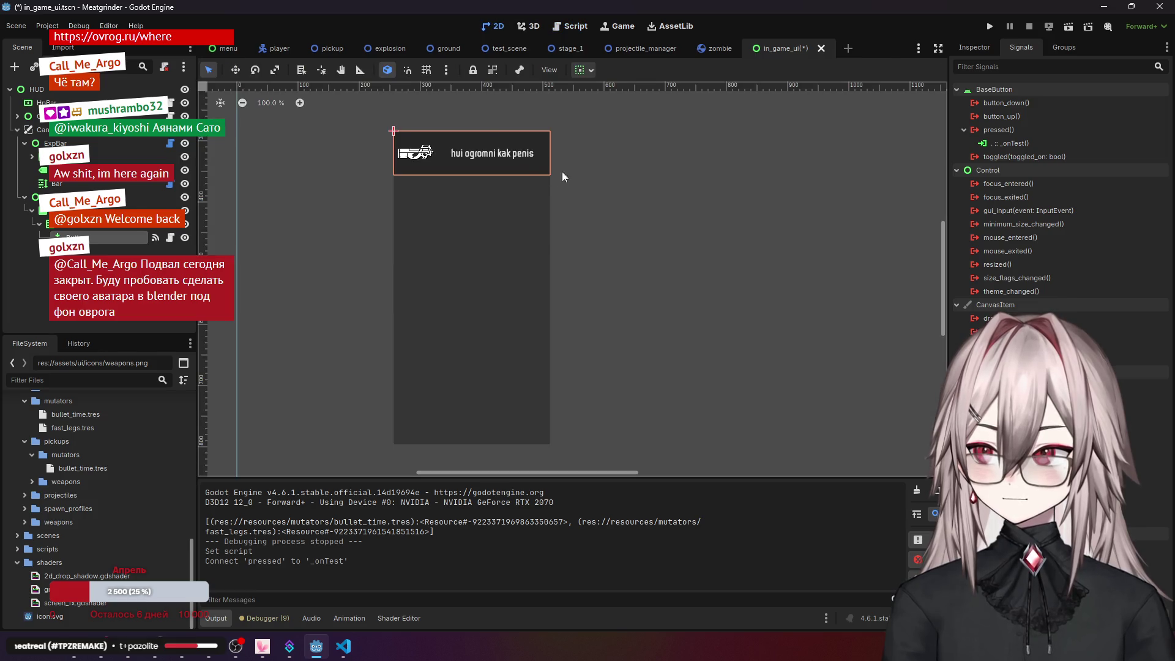
left_click(989, 31)
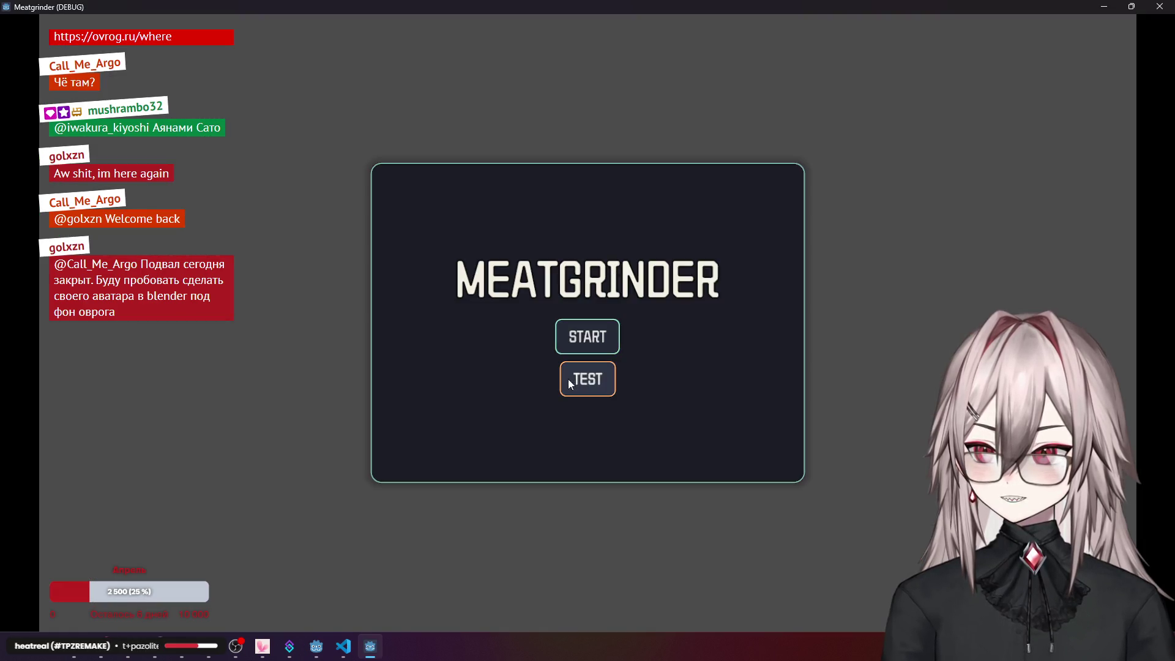
left_click(568, 379)
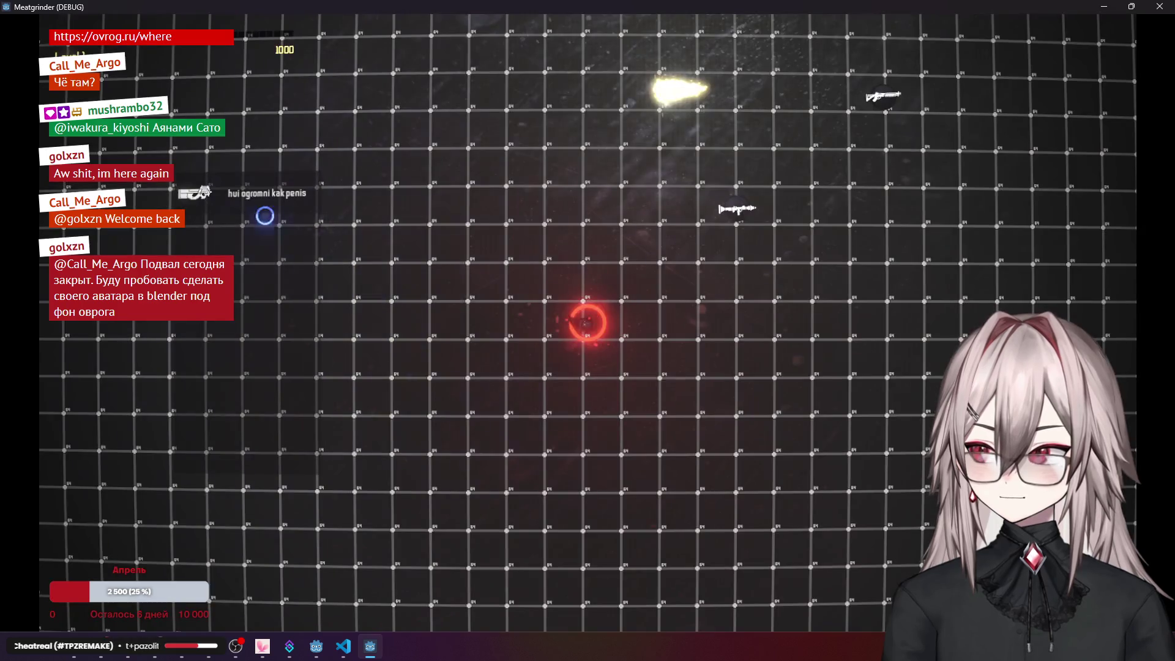
left_click(1159, 6)
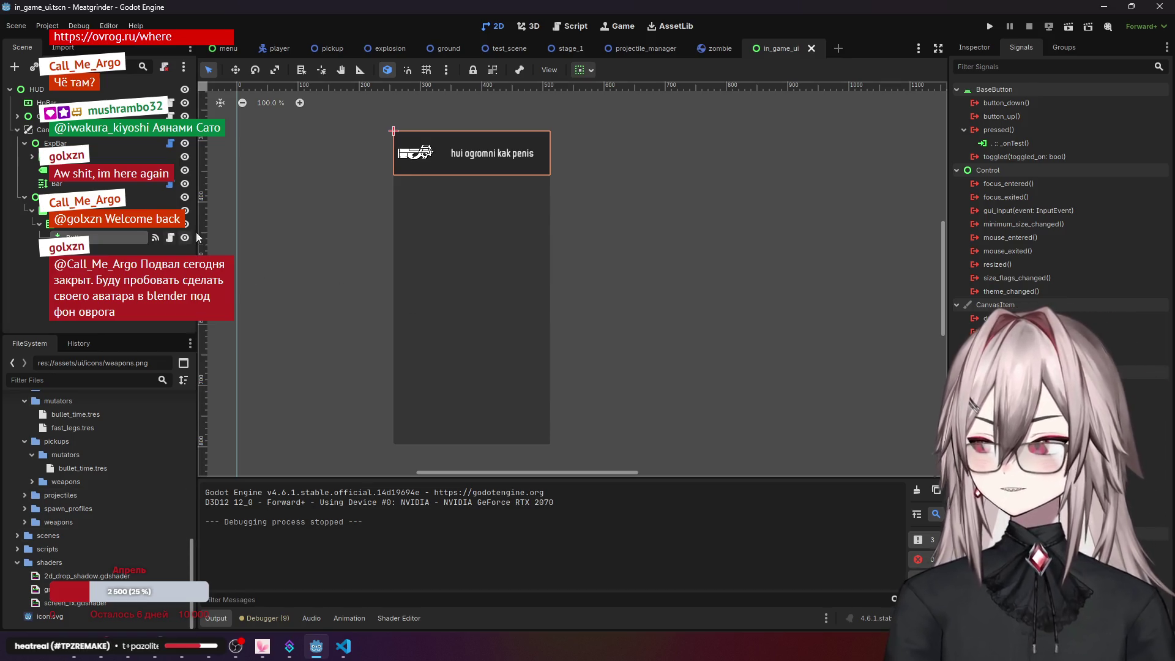
- Reparent a node directly under HUD and start a level in a new test run
left_click(153, 197)
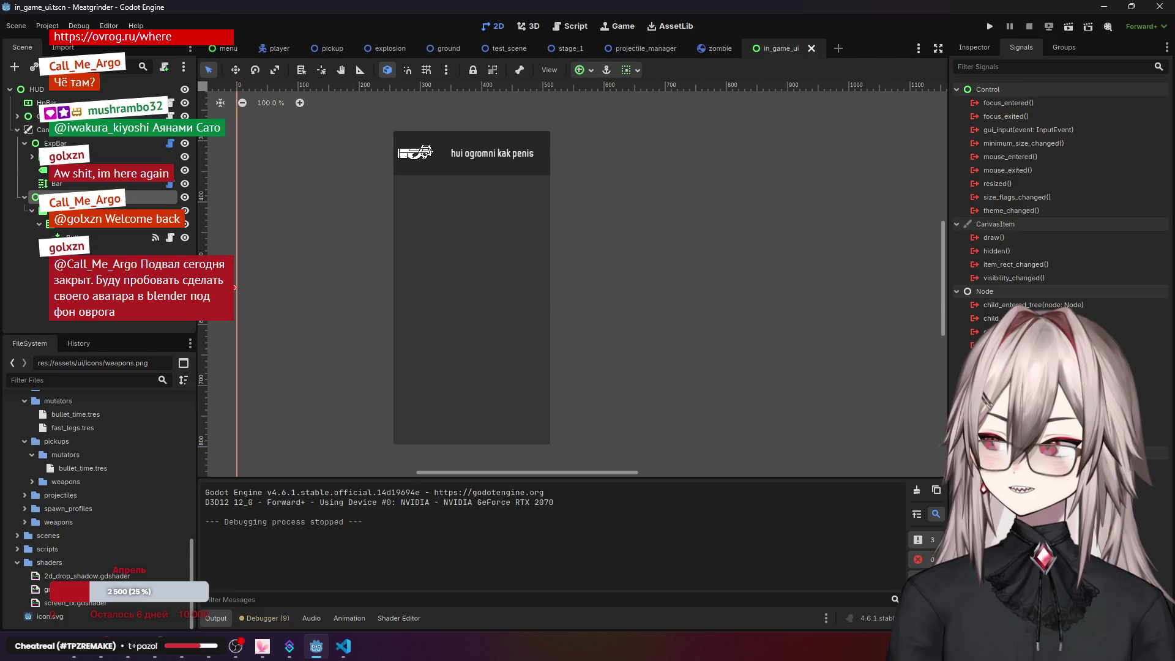
left_click_drag(38, 263, 37, 90)
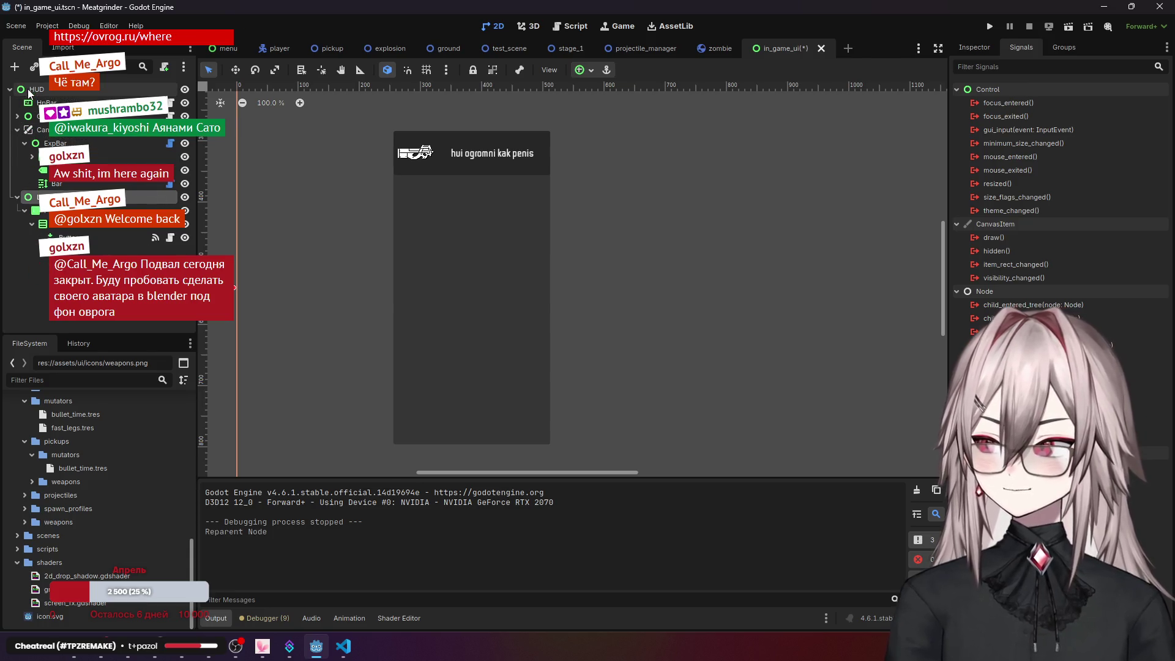
left_click(987, 28)
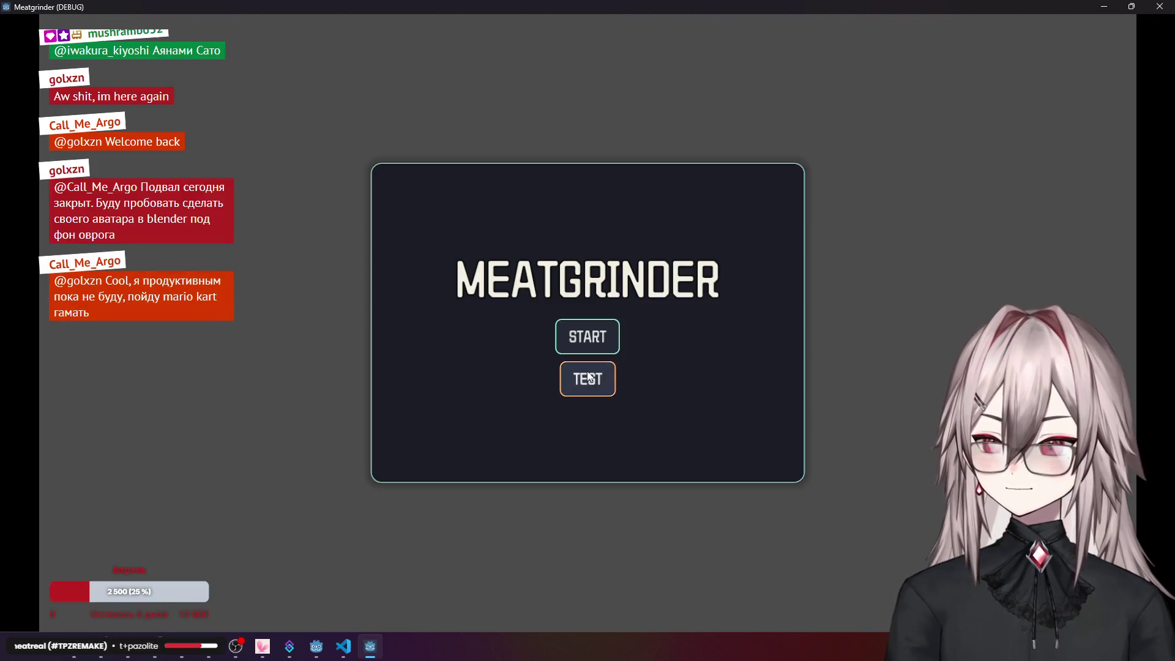
left_click(589, 377)
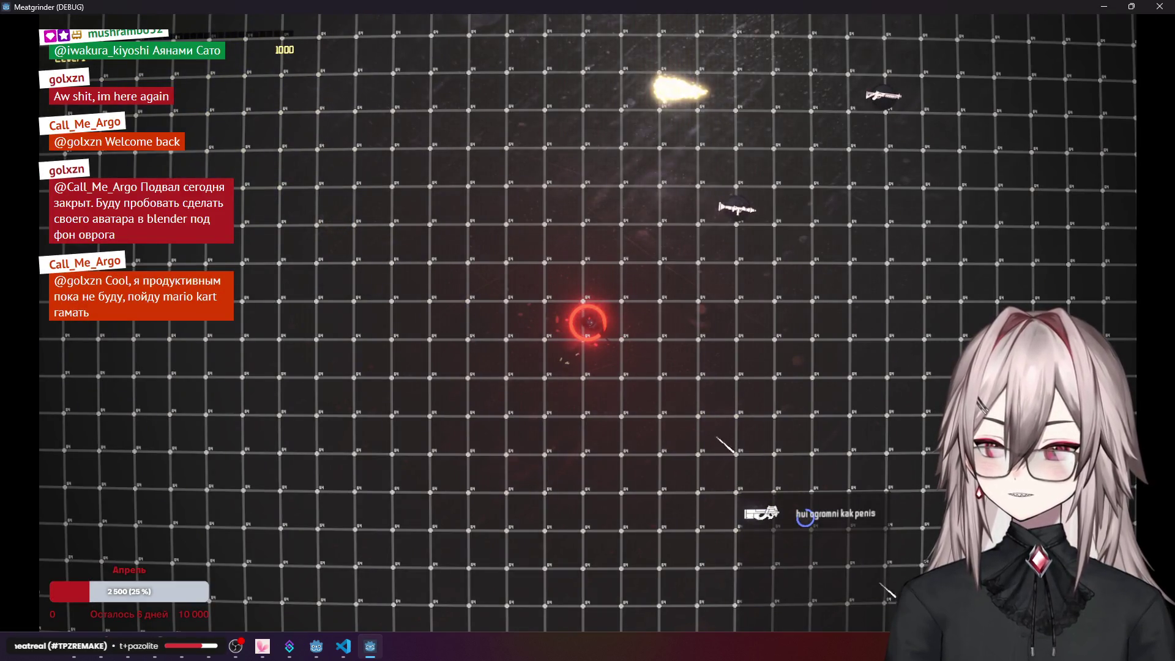
- Test the weapon button with repeated clicks, then stop the game
left_click(803, 519)
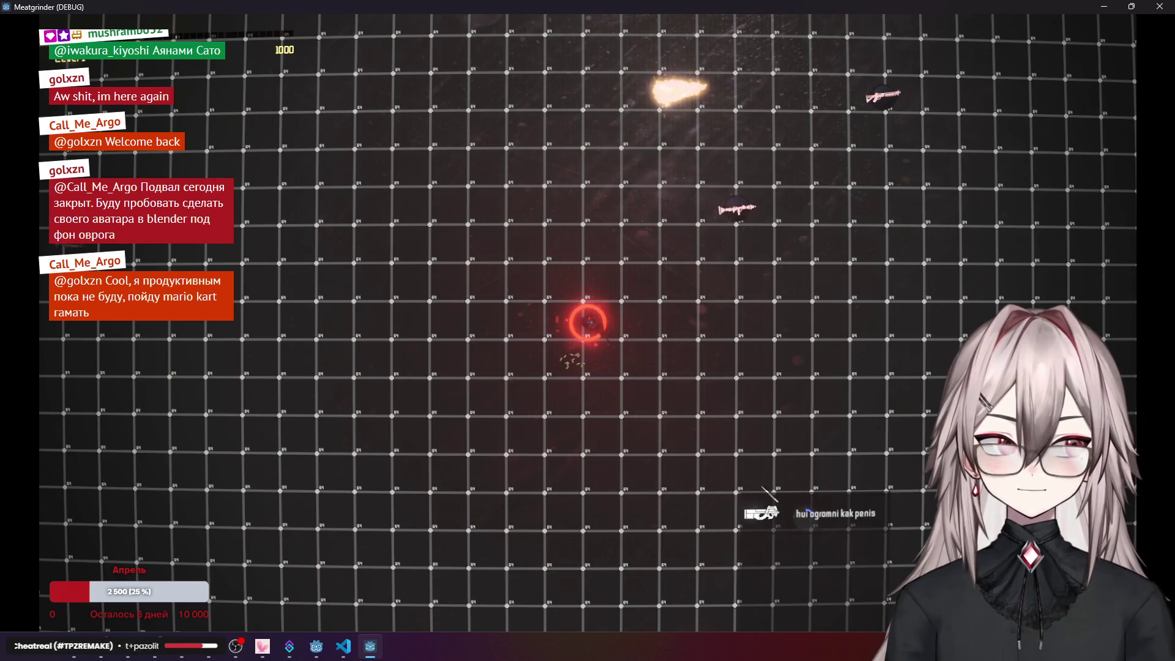
left_click(805, 514)
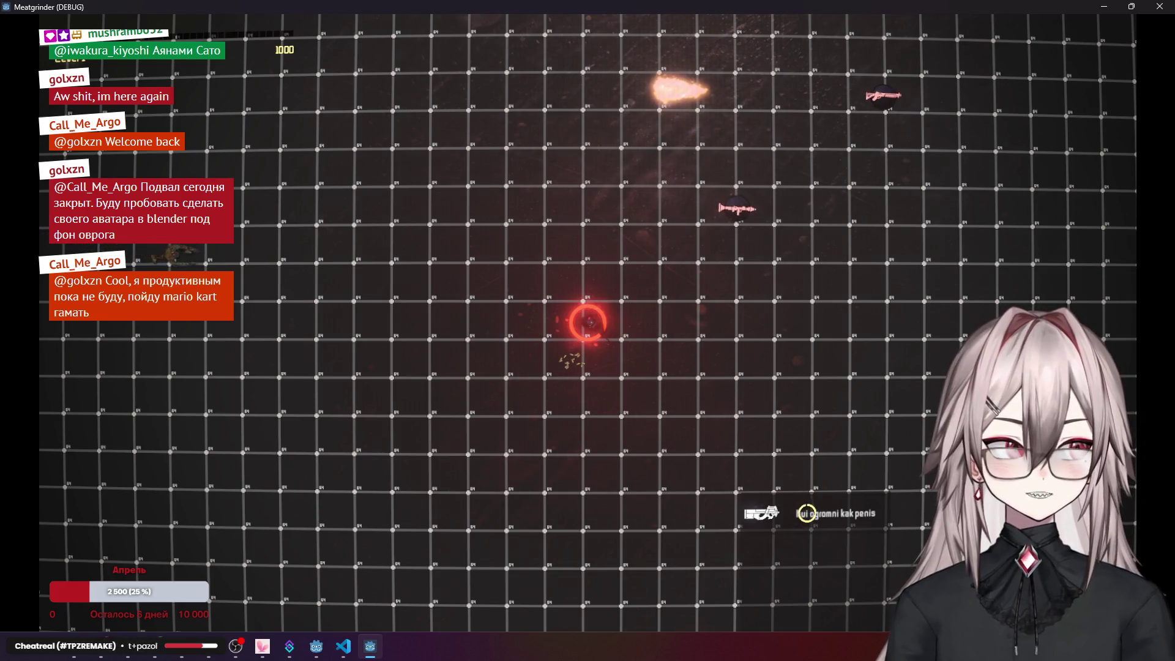
left_click(806, 513)
left_click(808, 514)
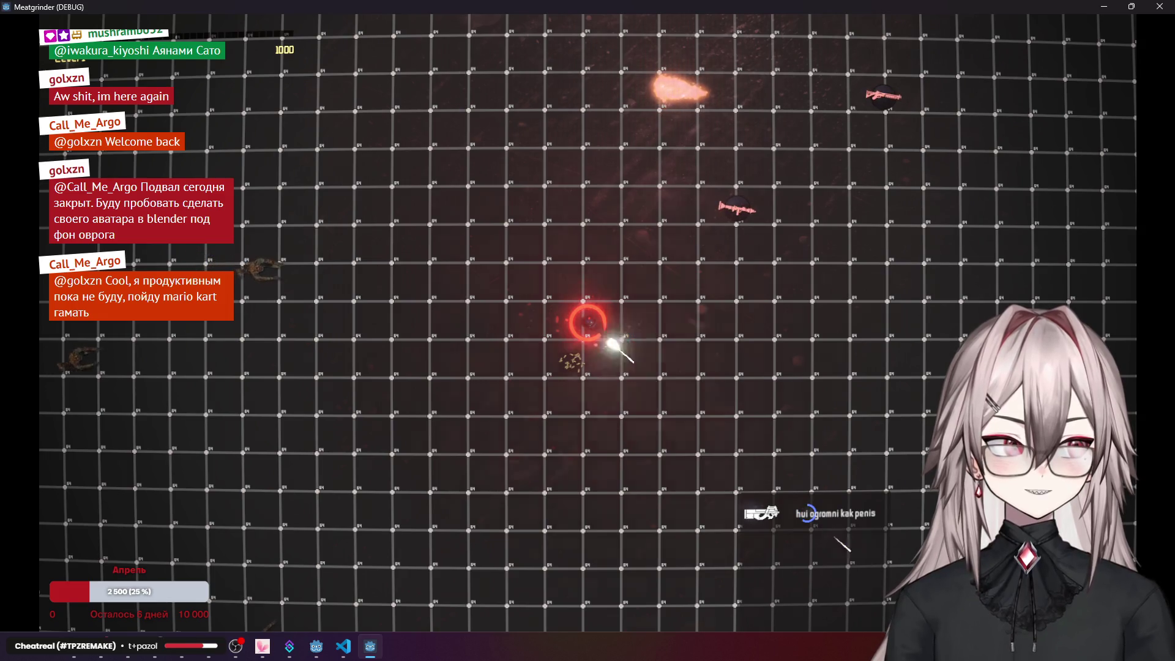
left_click(808, 514)
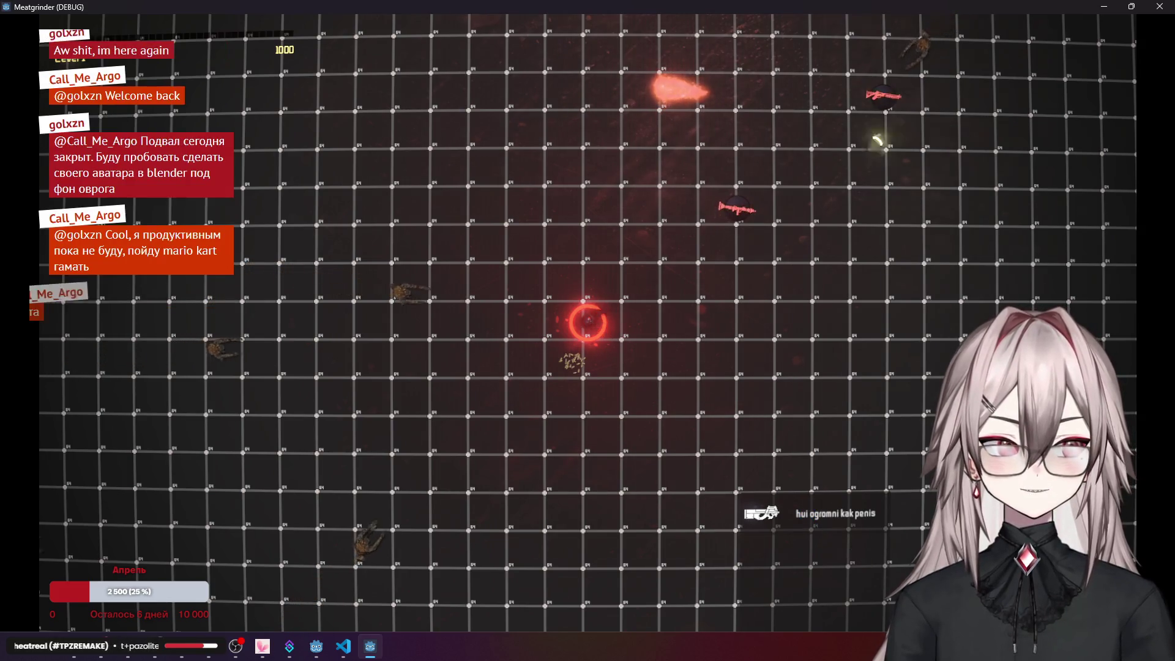
left_click(1161, 8)
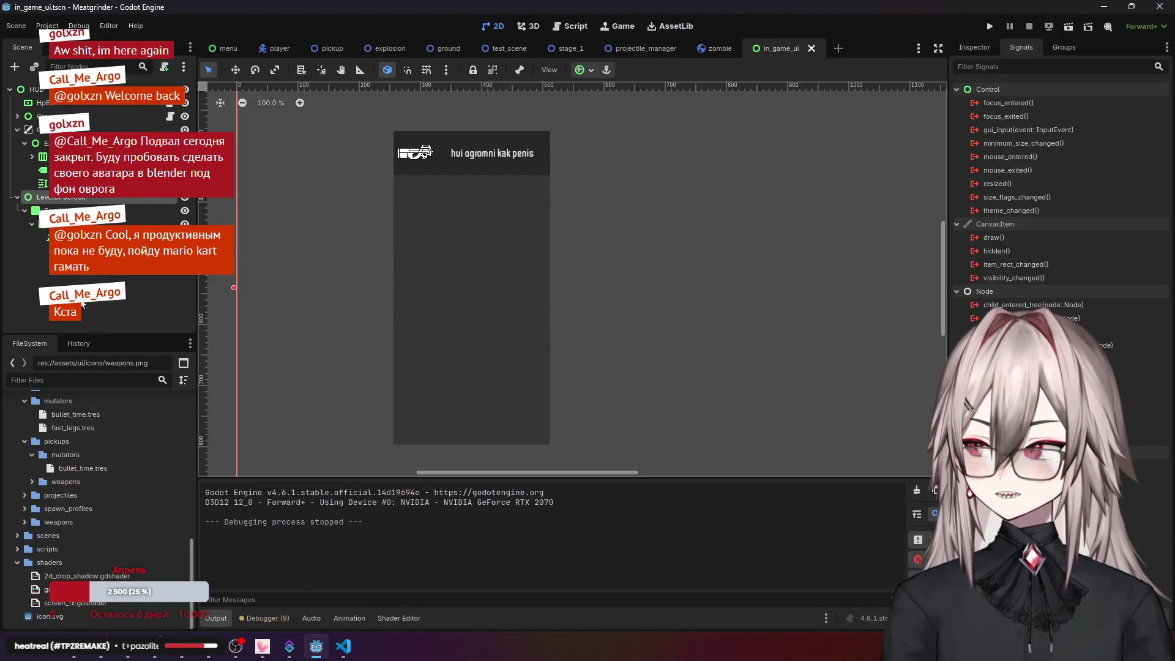
- Reparent nodes in the Scene dock and move the Button to the top of HUD
left_click_drag(37, 196, 36, 129)
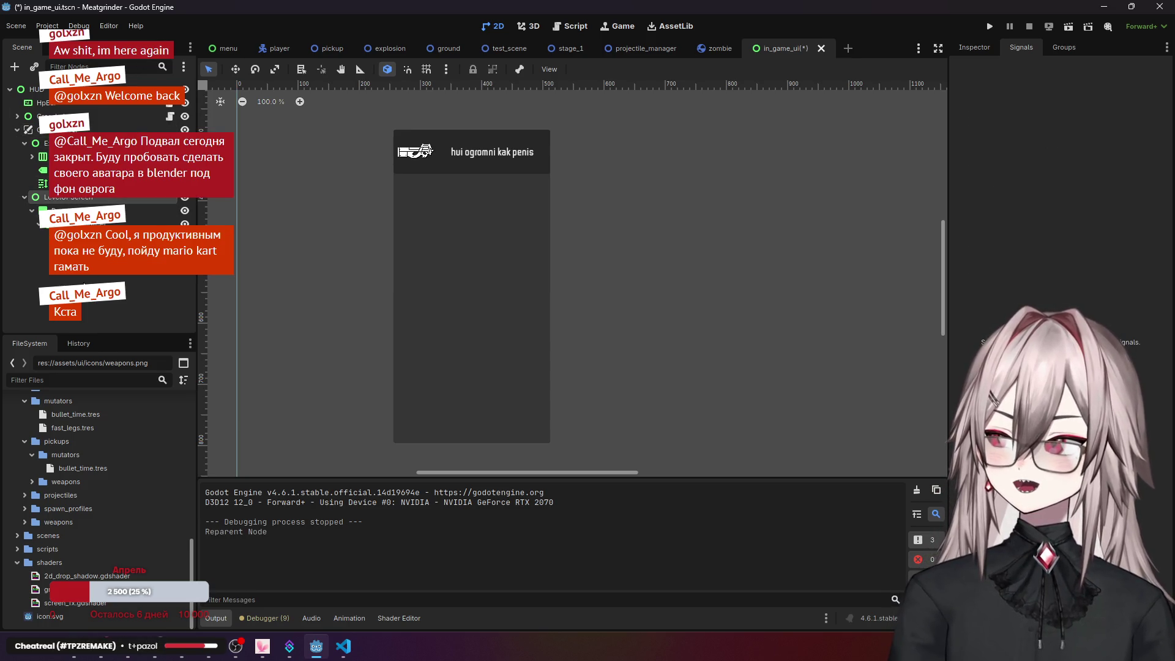
left_click(430, 149)
scroll(380, 283, "down", 8)
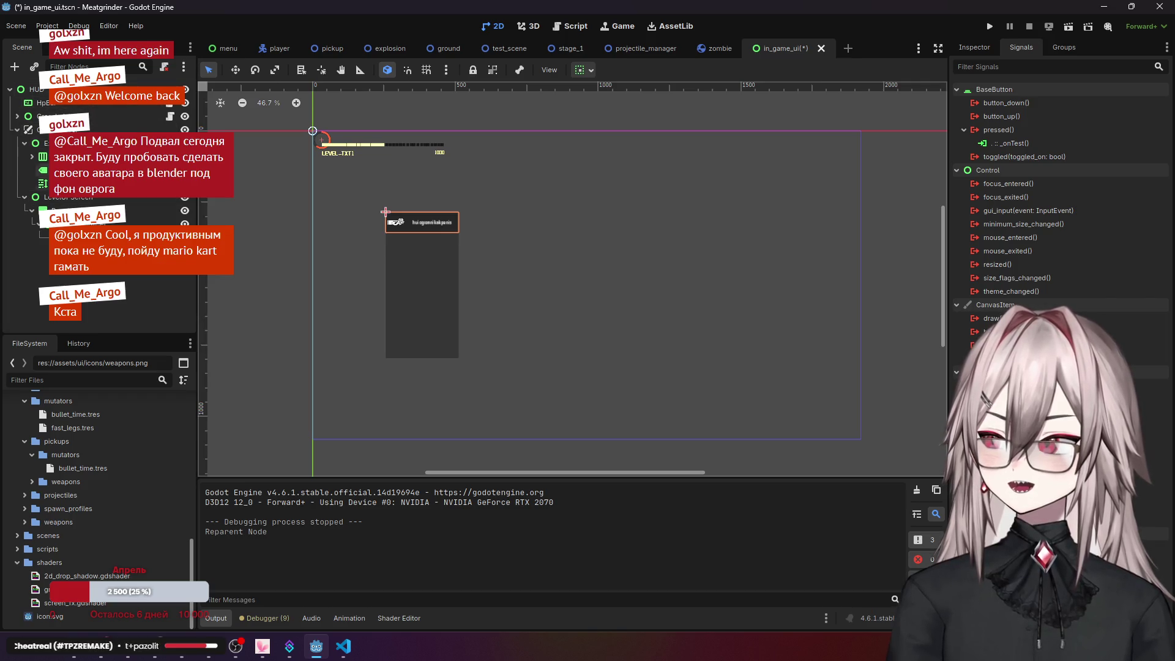
left_click(62, 198)
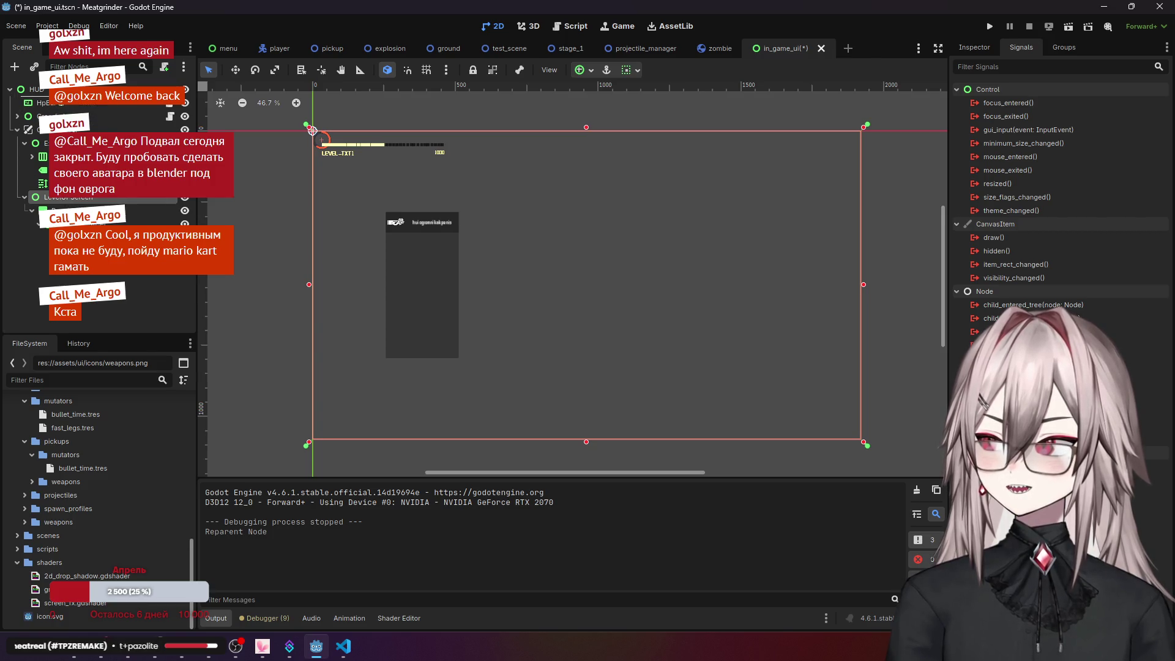
left_click(385, 212)
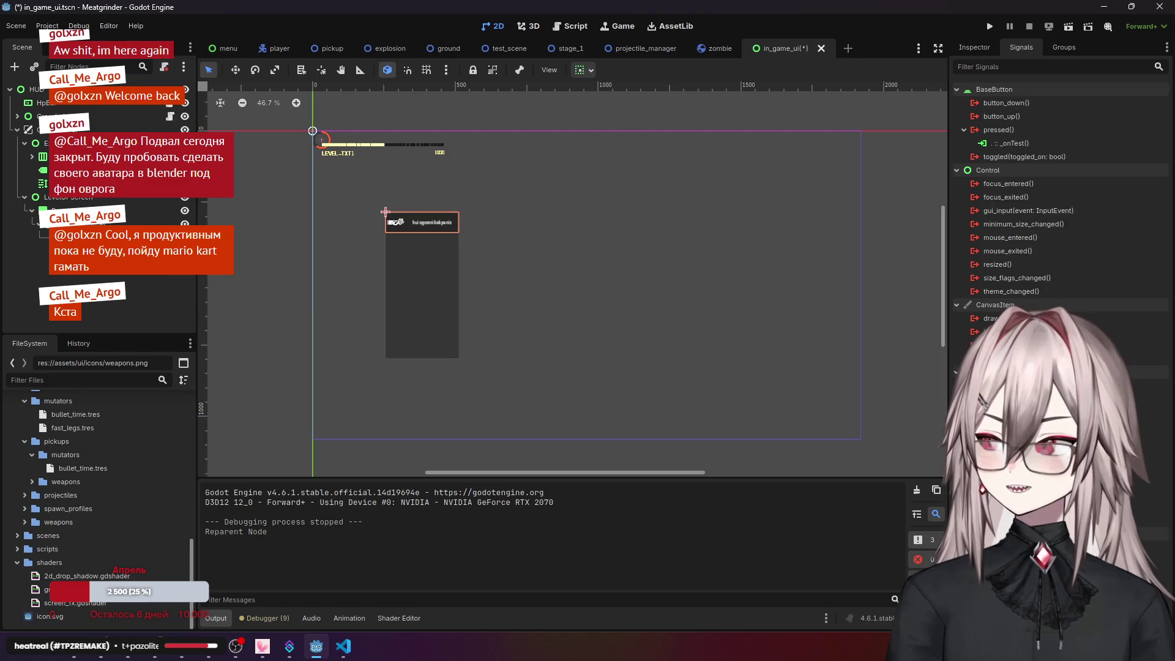
key("ctrl+Up")
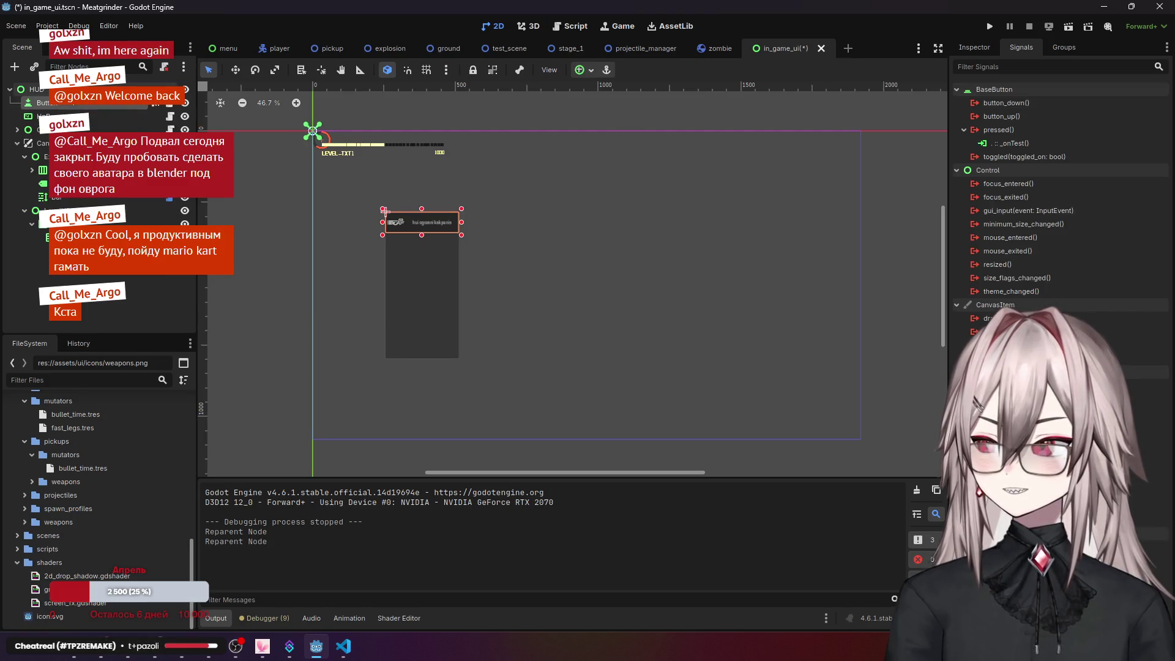
- Run the game with F5 to test the change, then stop it
key("F5")
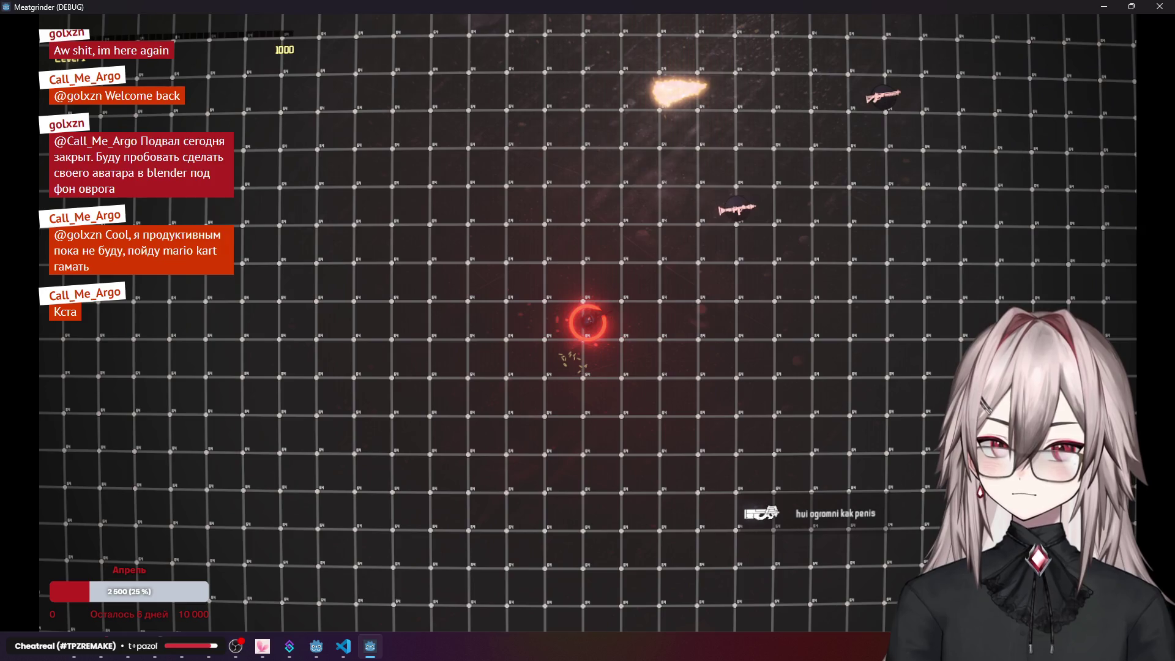
left_click(1159, 6)
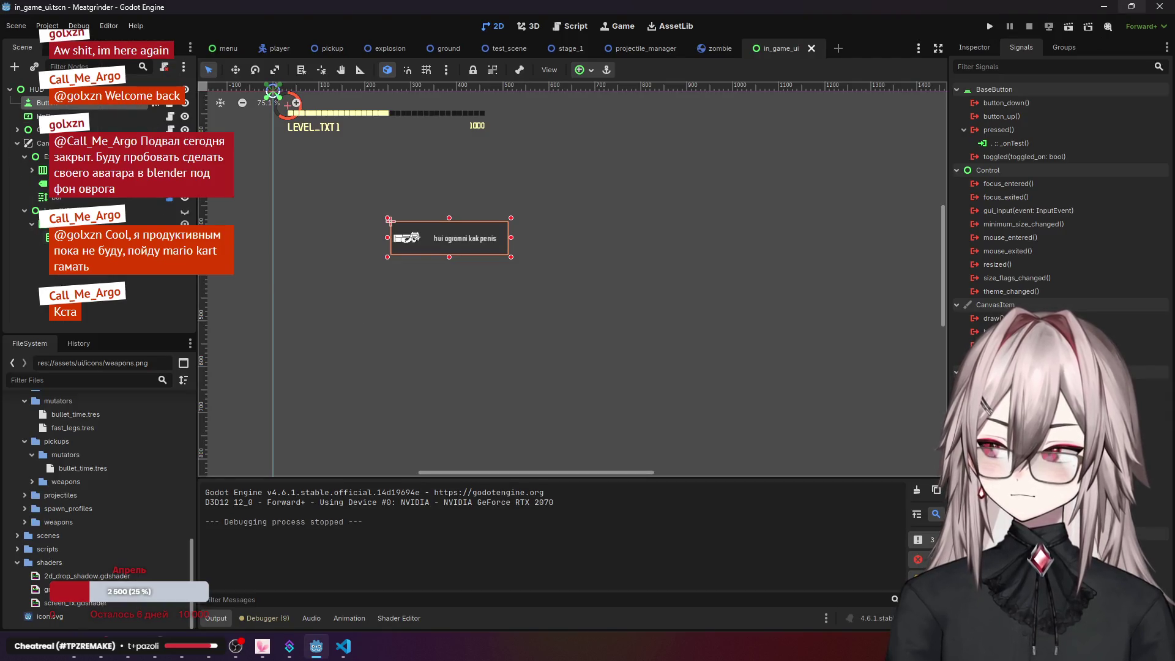
key("Escape")
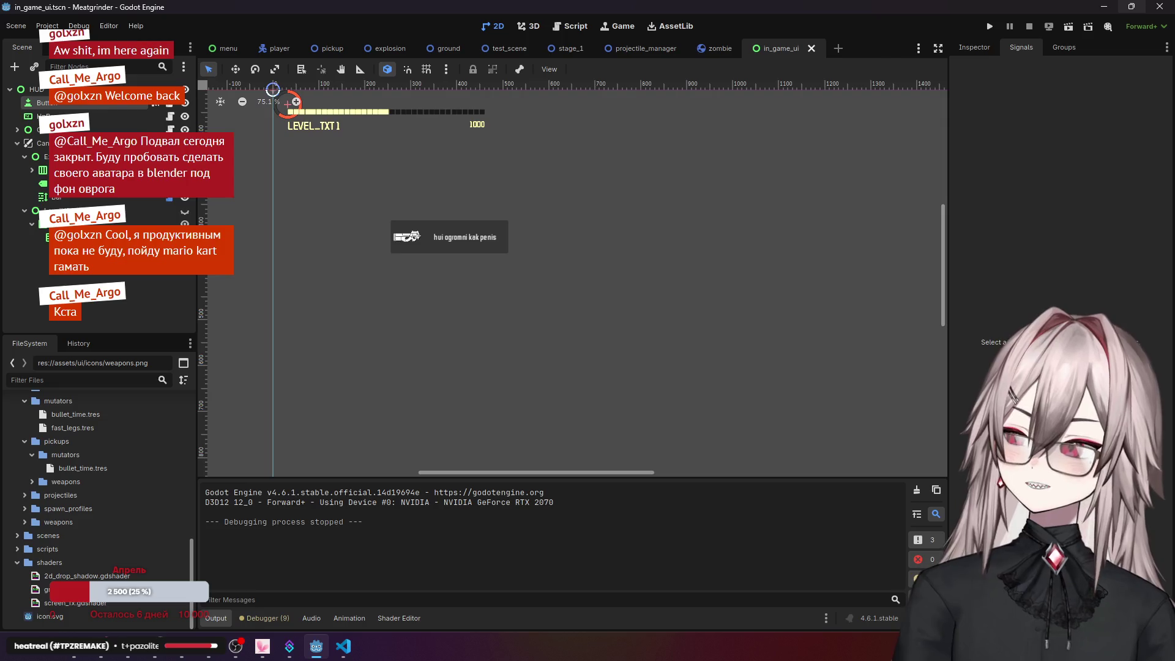
- Undo the Button reparent and visibility toggle, then bring the Control docs browser forward
key("ctrl+z")
key("ctrl+z")
key("Escape")
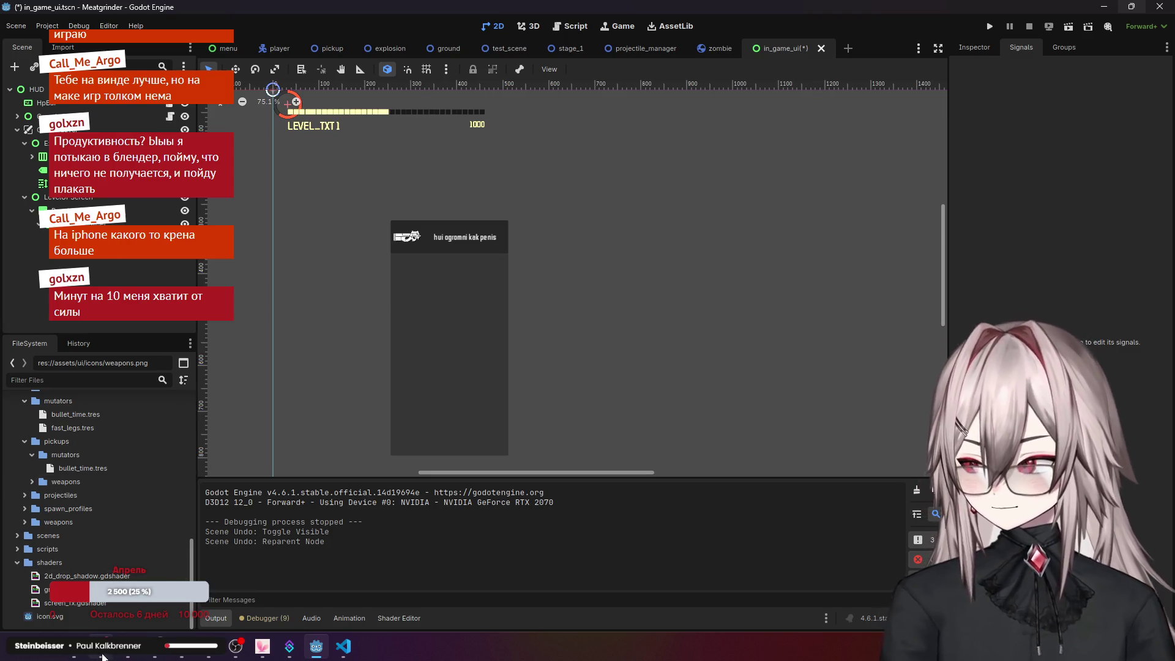
left_click(78, 655)
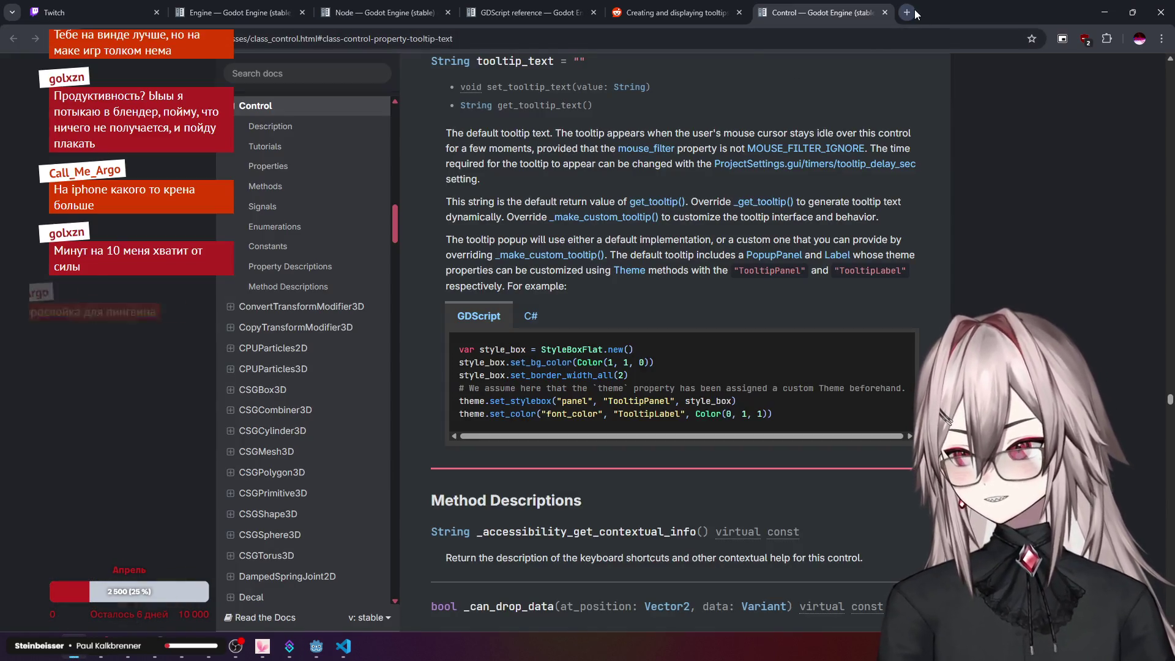
- Search 'godot ui interactions dont work' and open the 'Instantiated UI cannot be interacted with' thread
left_click(907, 12)
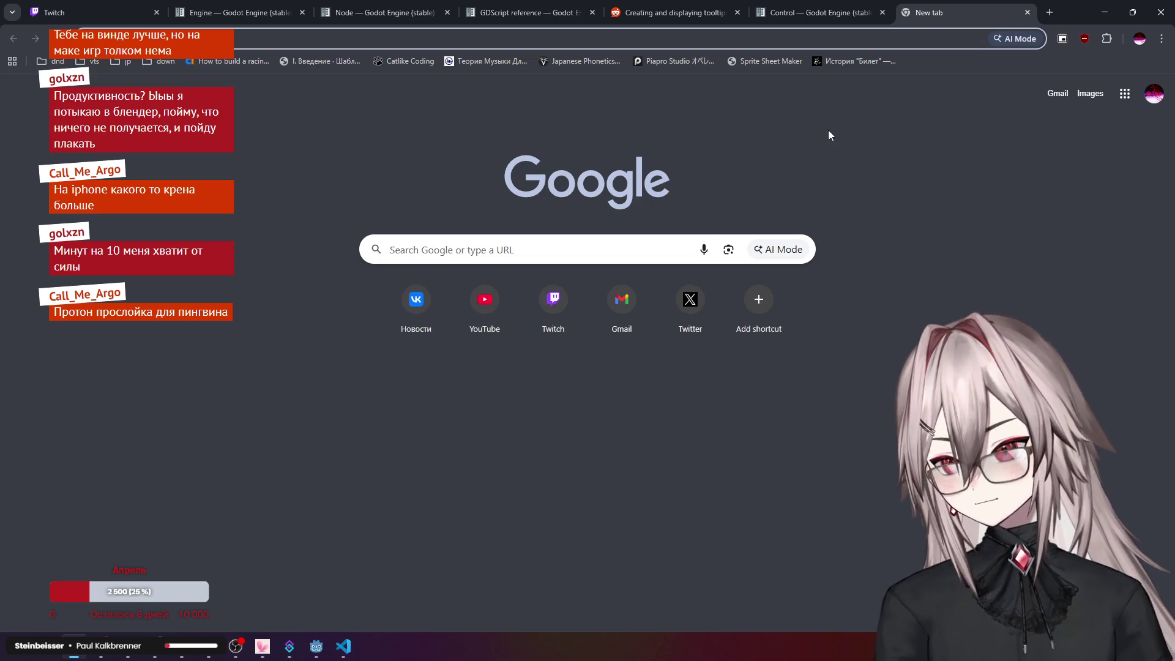
type("godot ui")
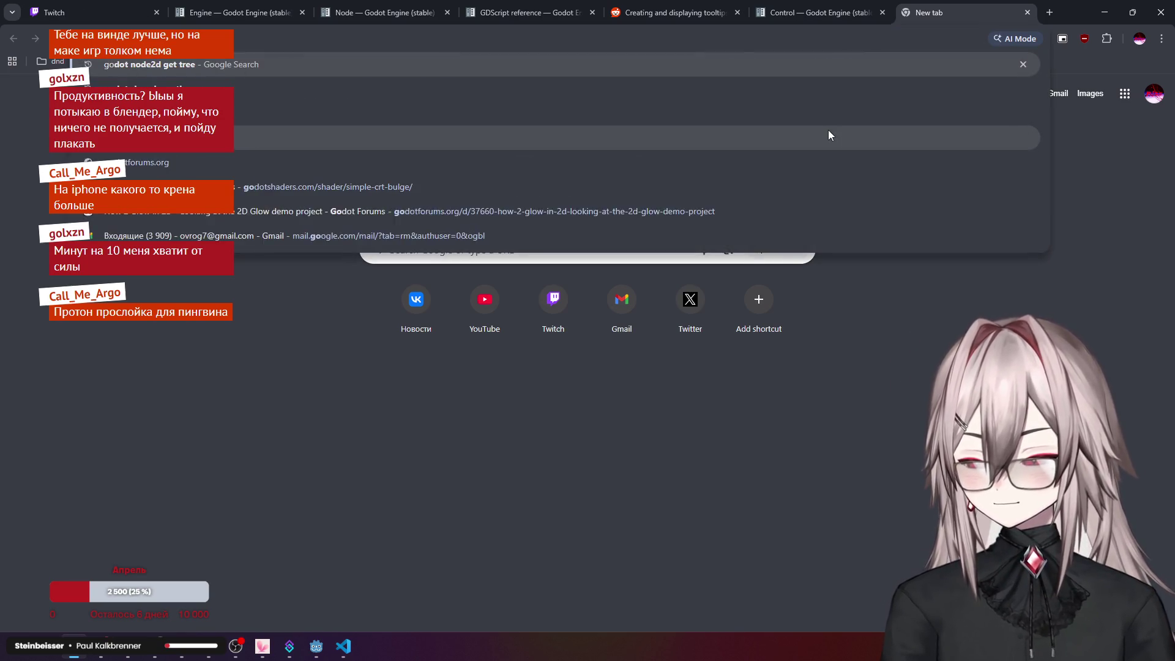
type(" dont")
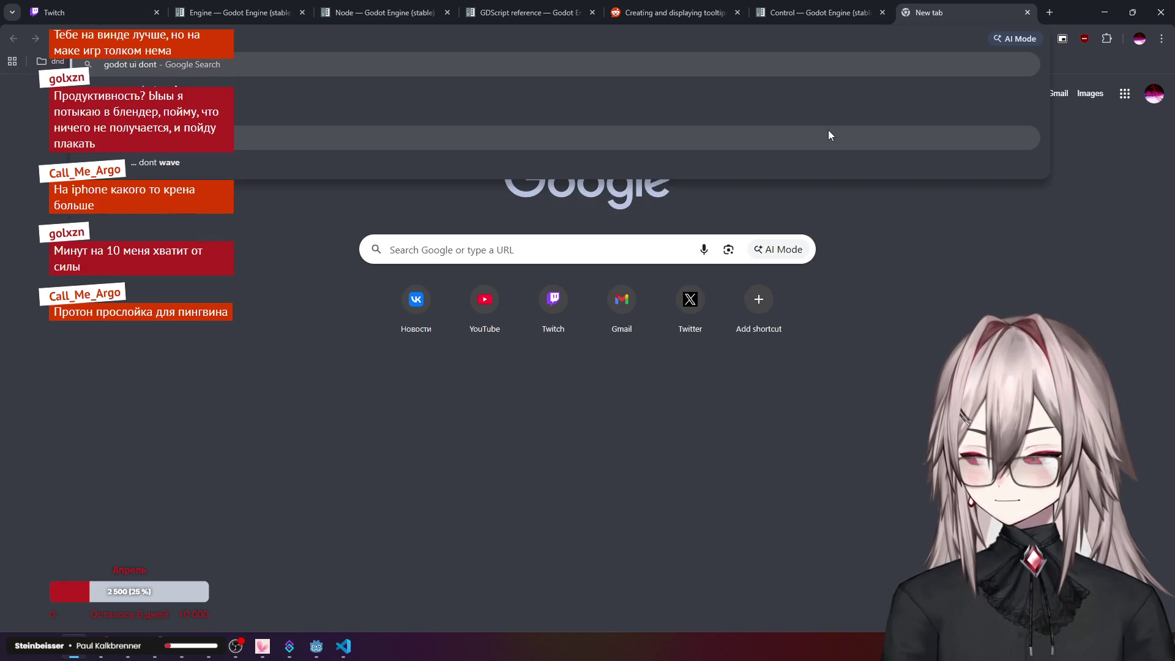
key("BackSpace")
key("BackSpace")
key("BackSpace")
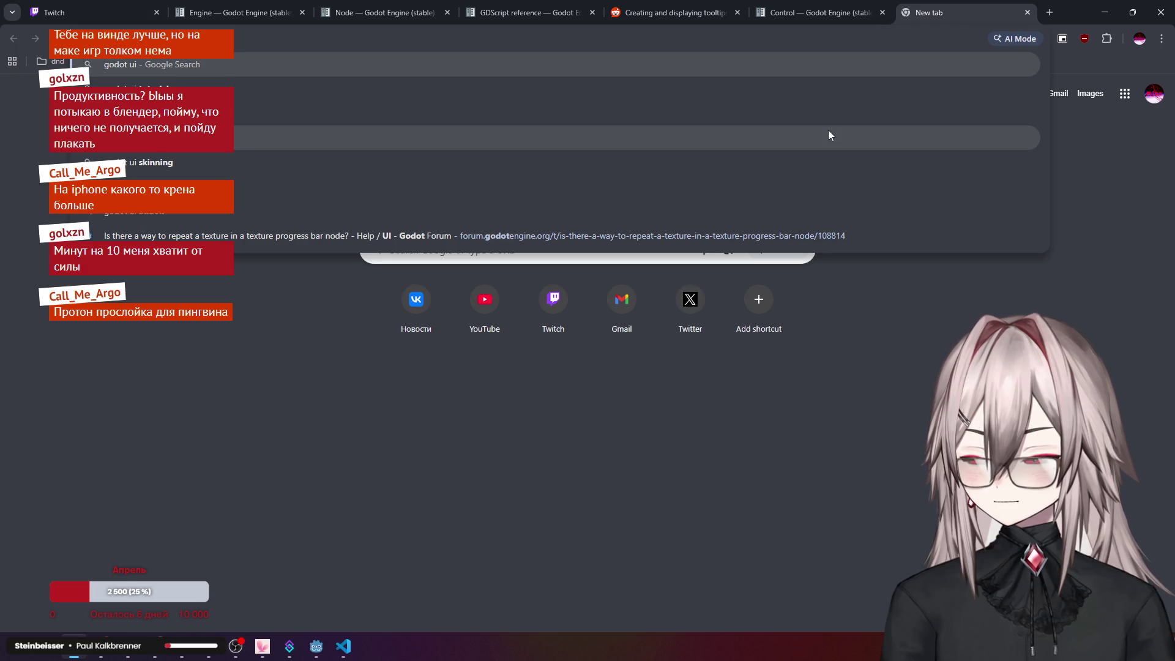
type(" inte")
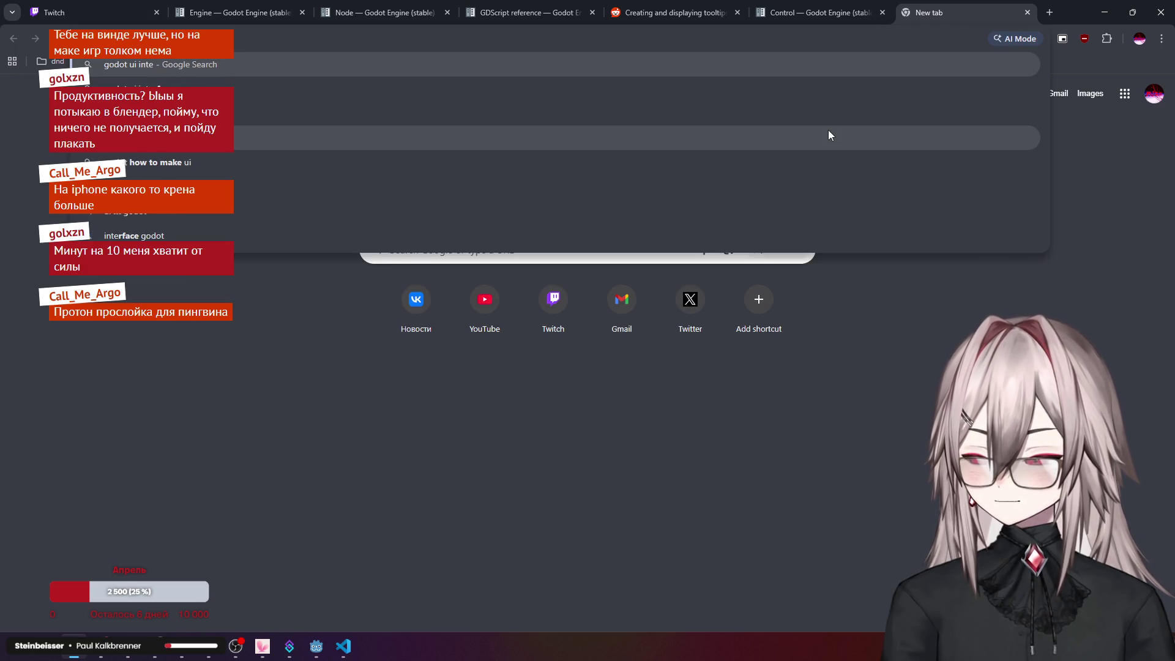
type("ca")
key("BackSpace")
key("BackSpace")
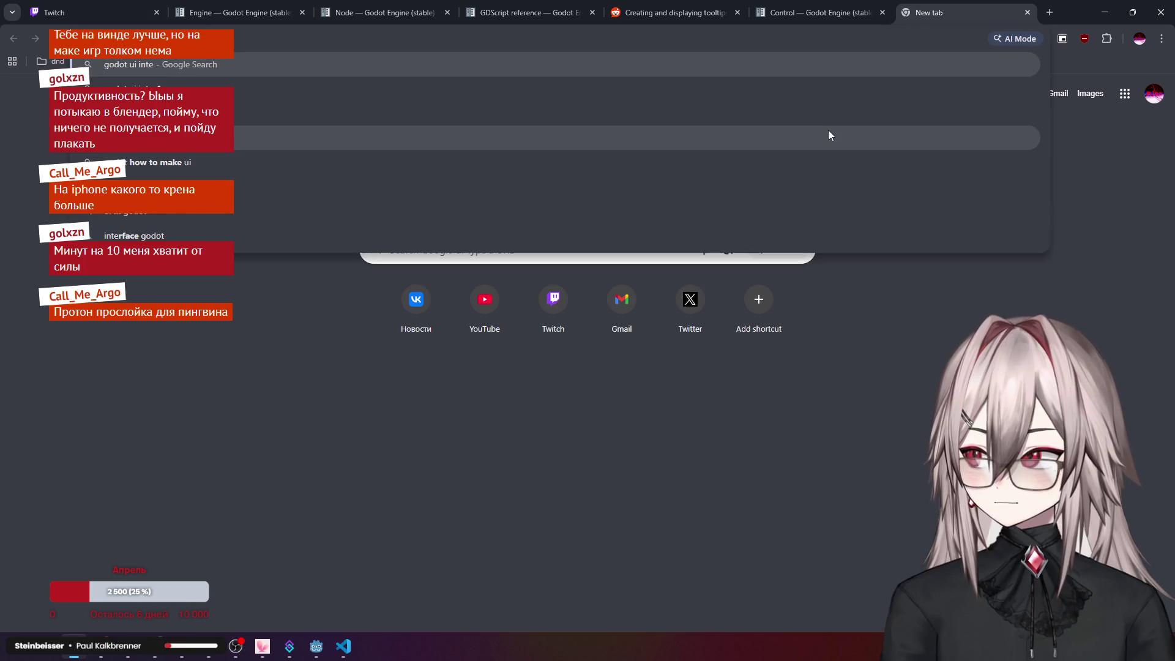
type("ractions do")
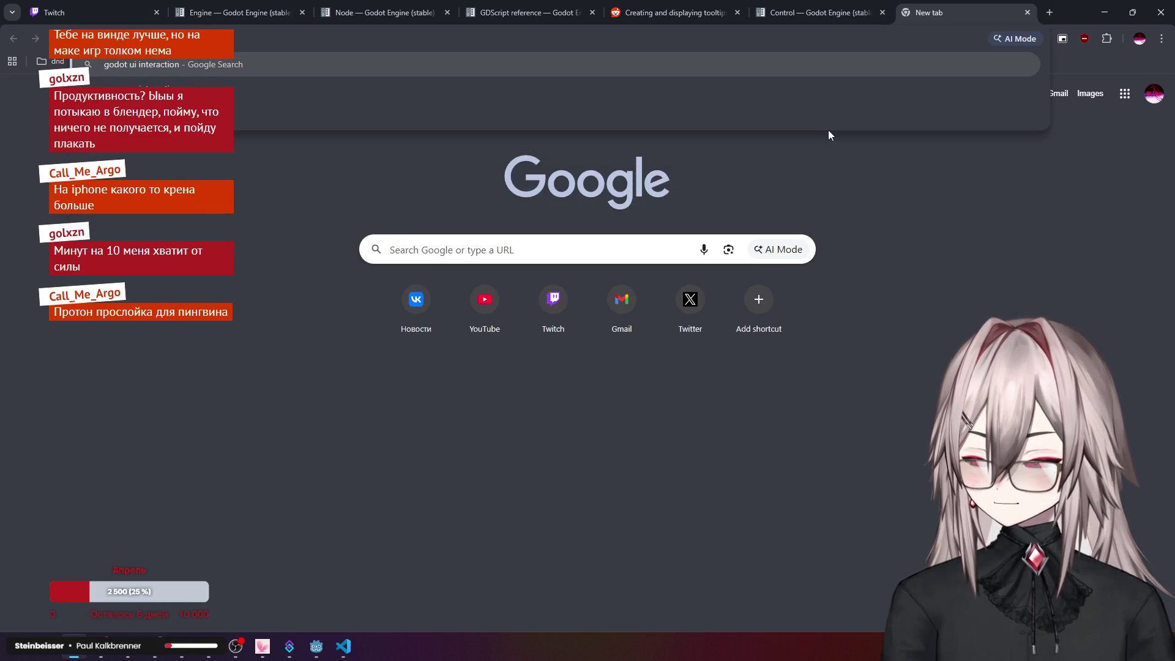
type("nt work")
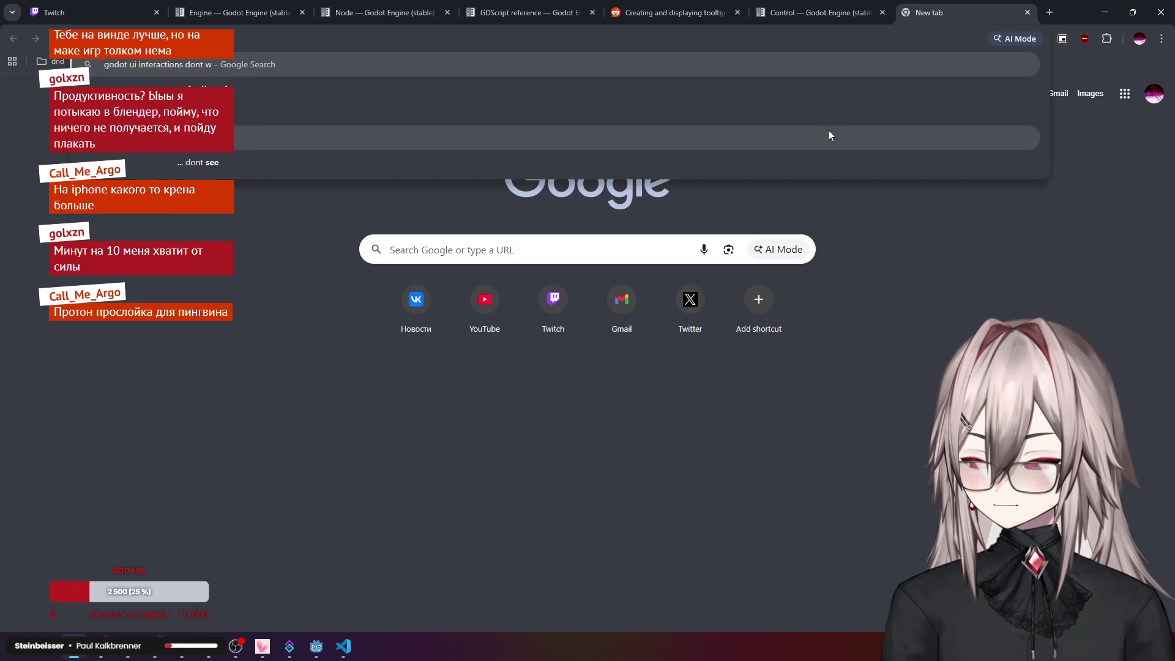
key("Return")
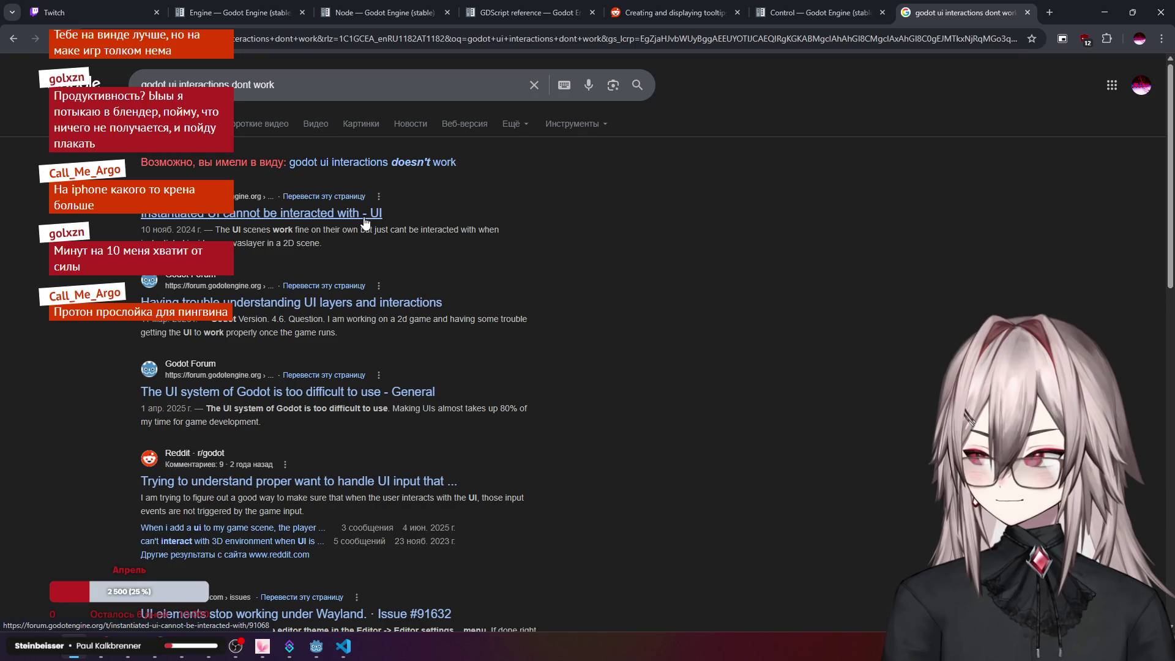
left_click(410, 162)
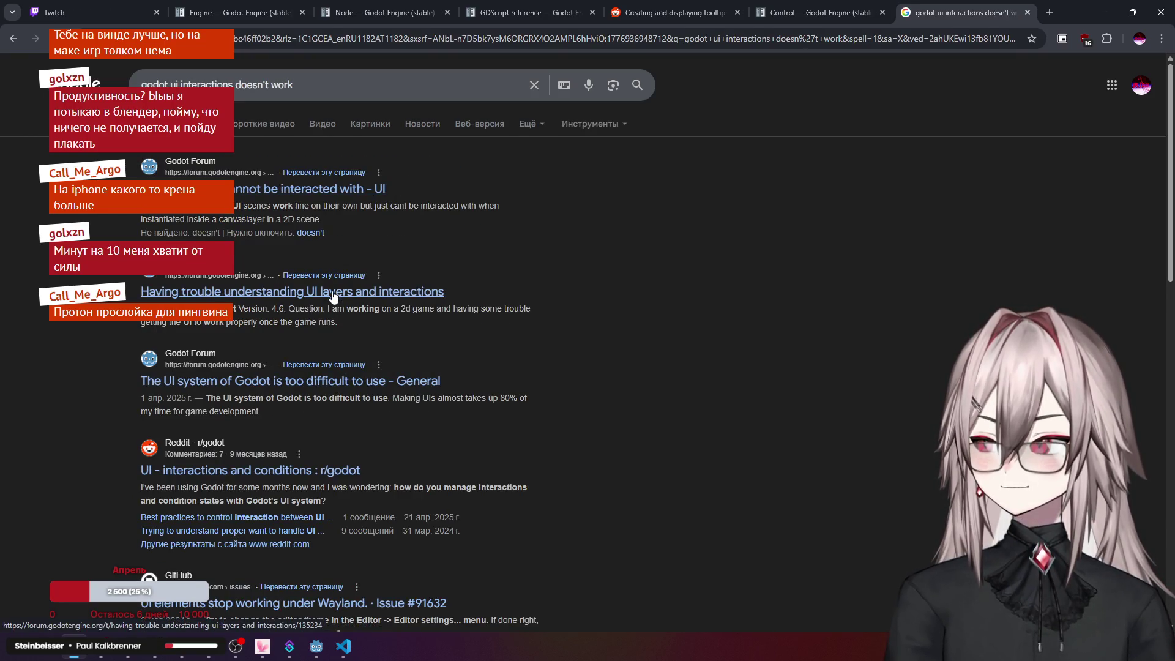
left_click(318, 189)
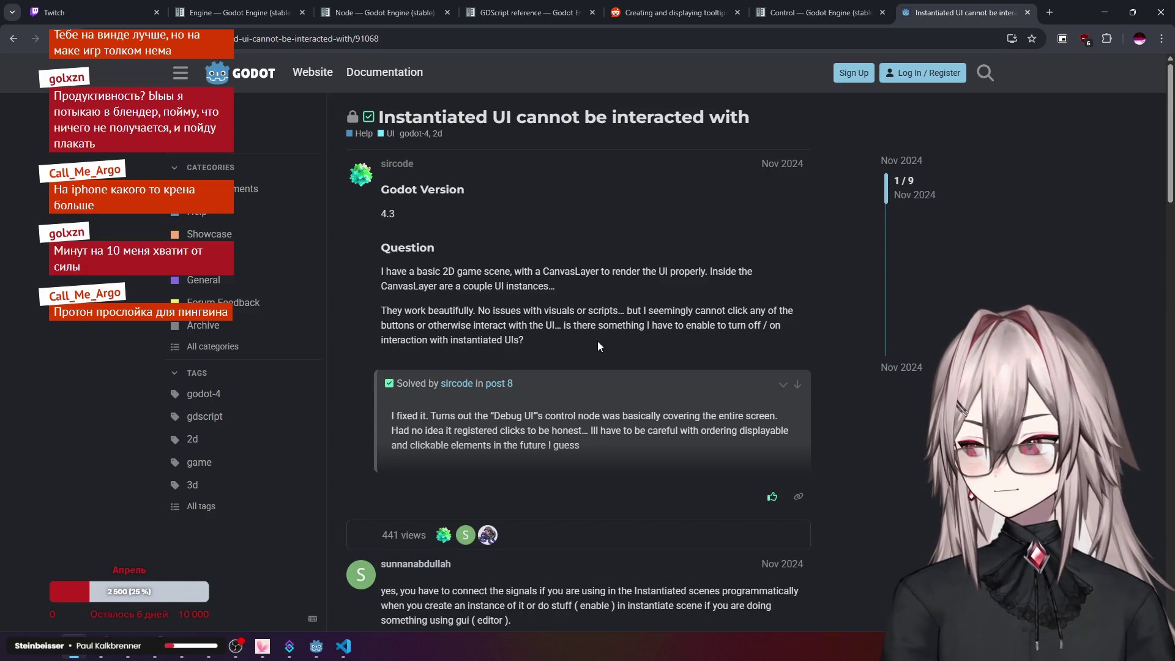
- Read down the forum thread to the mouse filter reply, then return to Godot
scroll(549, 351, "down", 1)
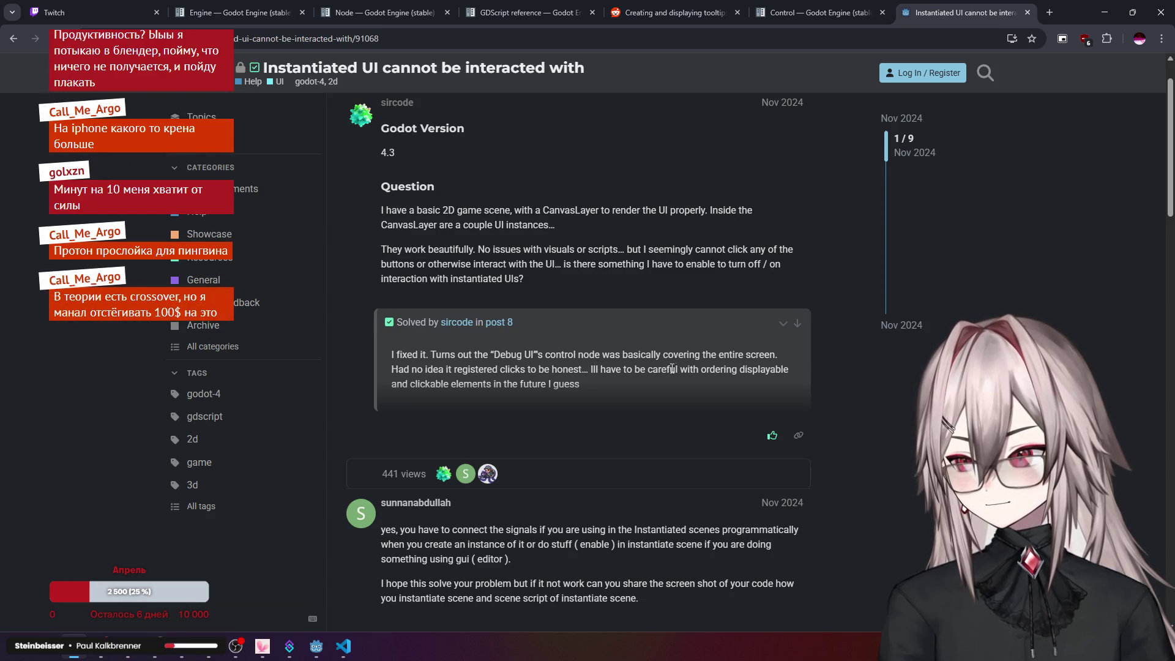
scroll(676, 366, "down", 2)
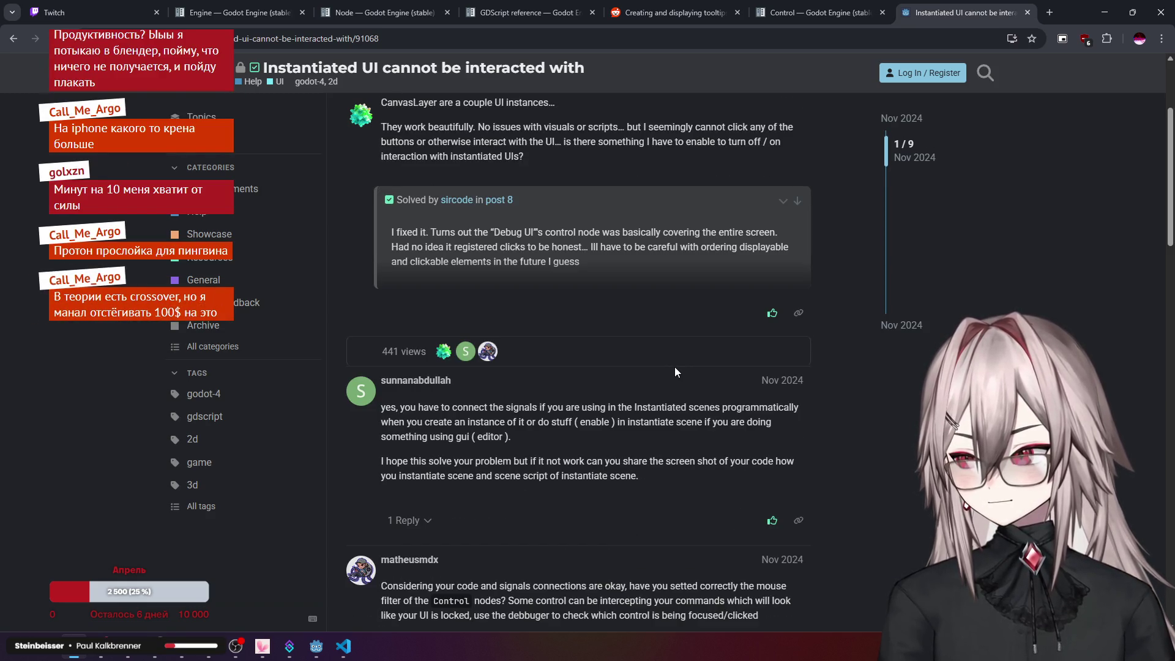
scroll(675, 371, "down", 6)
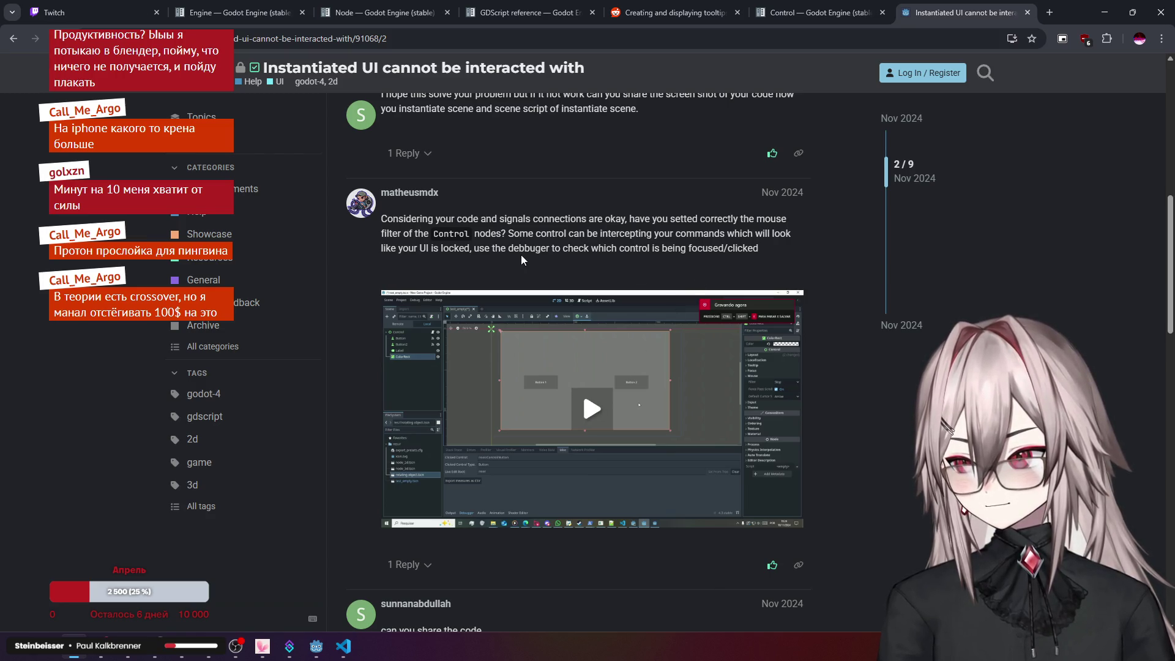
left_click(329, 652)
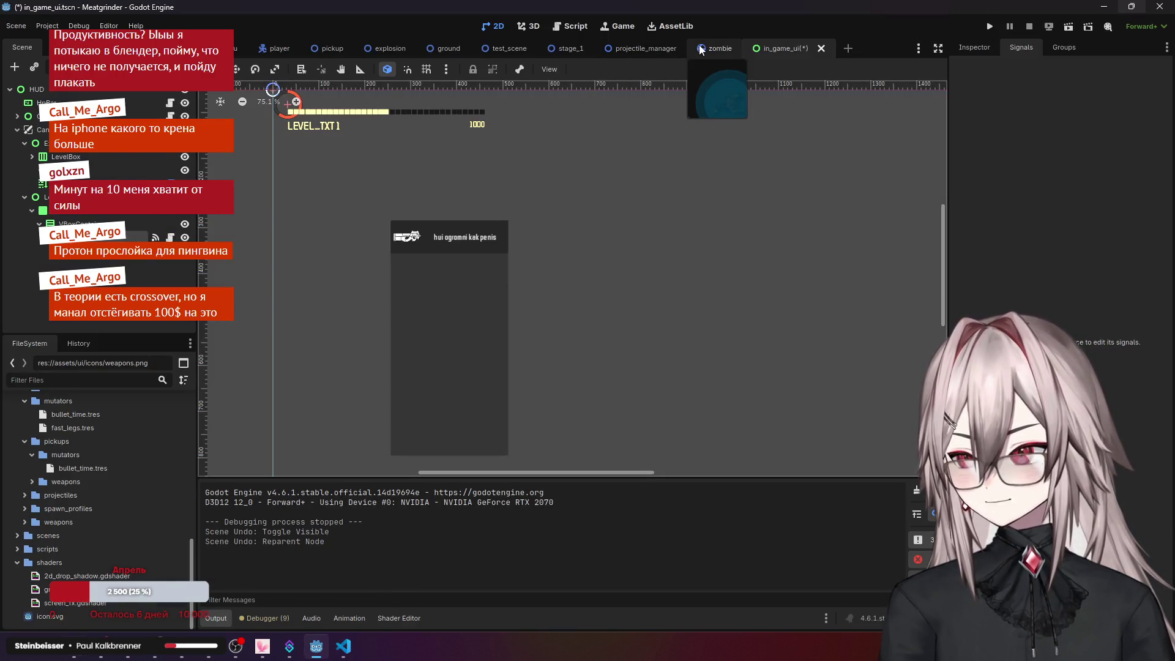
- Select the FX CanvasLayer in test_scene and show its Inspector properties
left_click(483, 48)
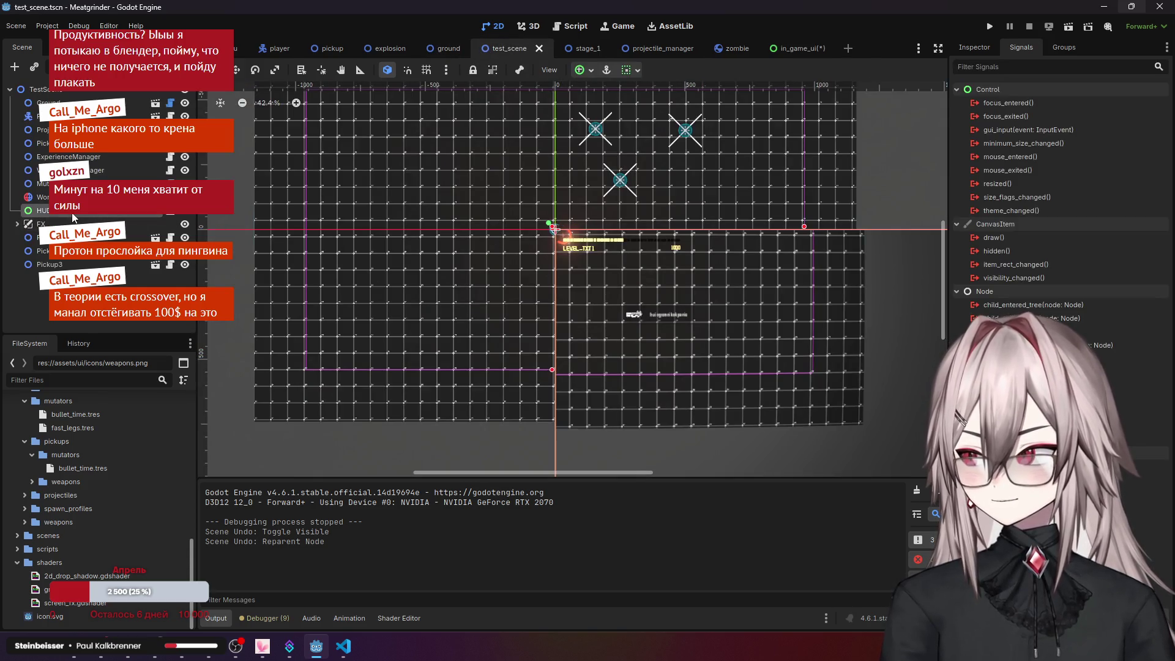
left_click(92, 224)
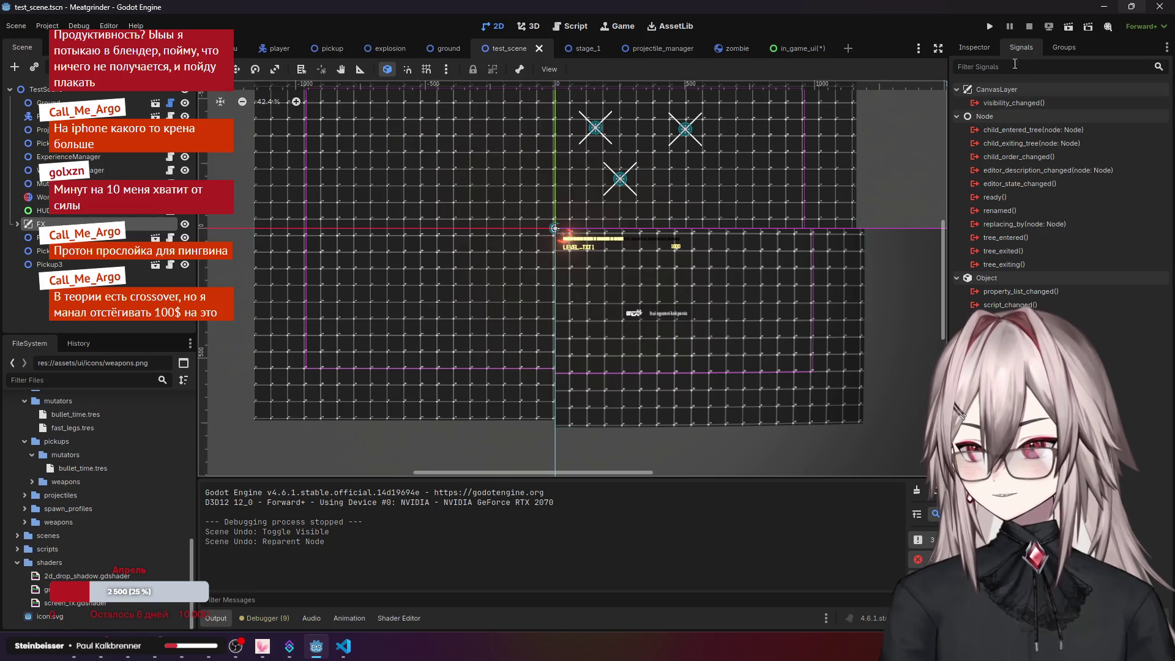
left_click(974, 48)
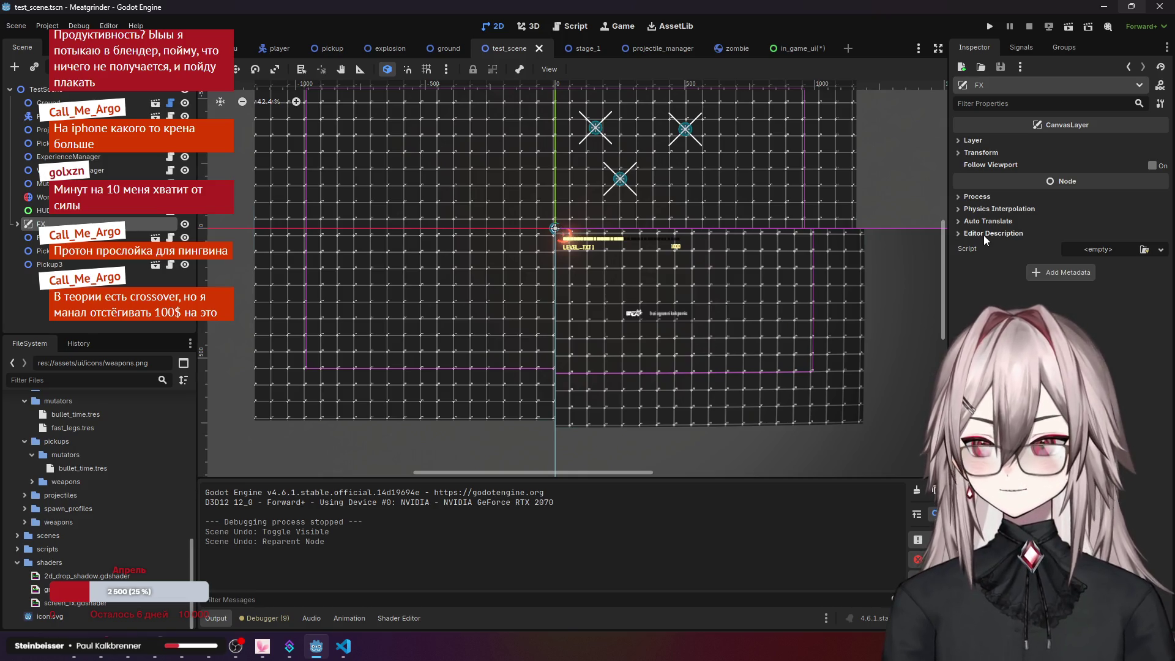
- Browse FX's Process, Layer and Physics Interpolation sections in the Inspector
left_click(998, 197)
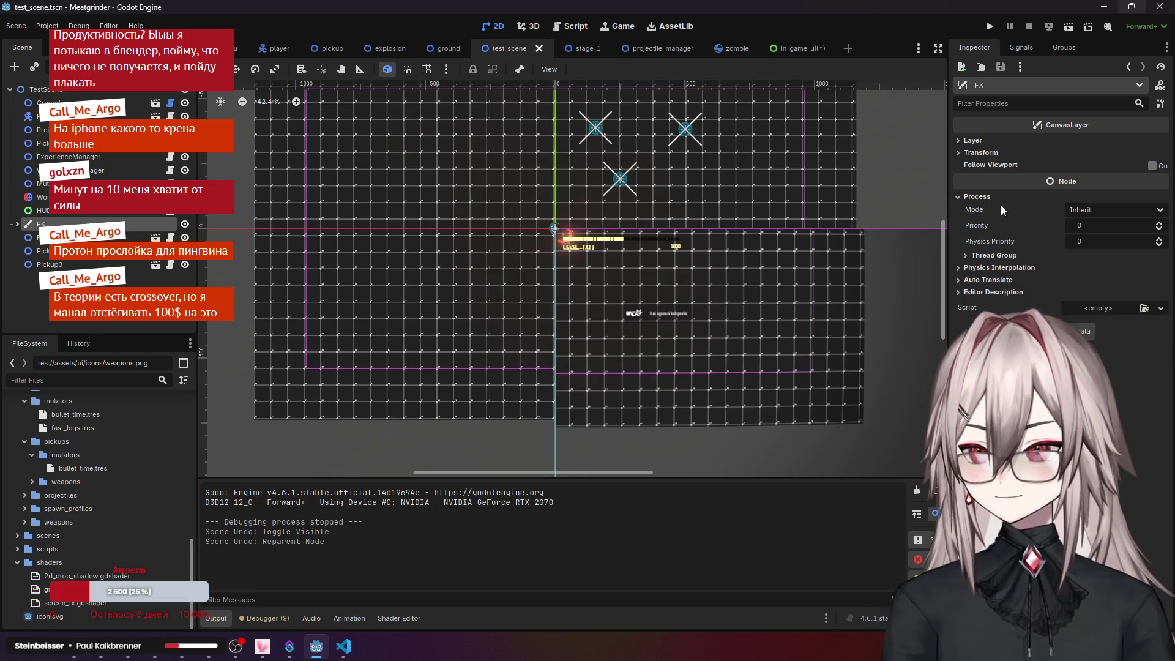
left_click(990, 195)
left_click(989, 207)
left_click(989, 207)
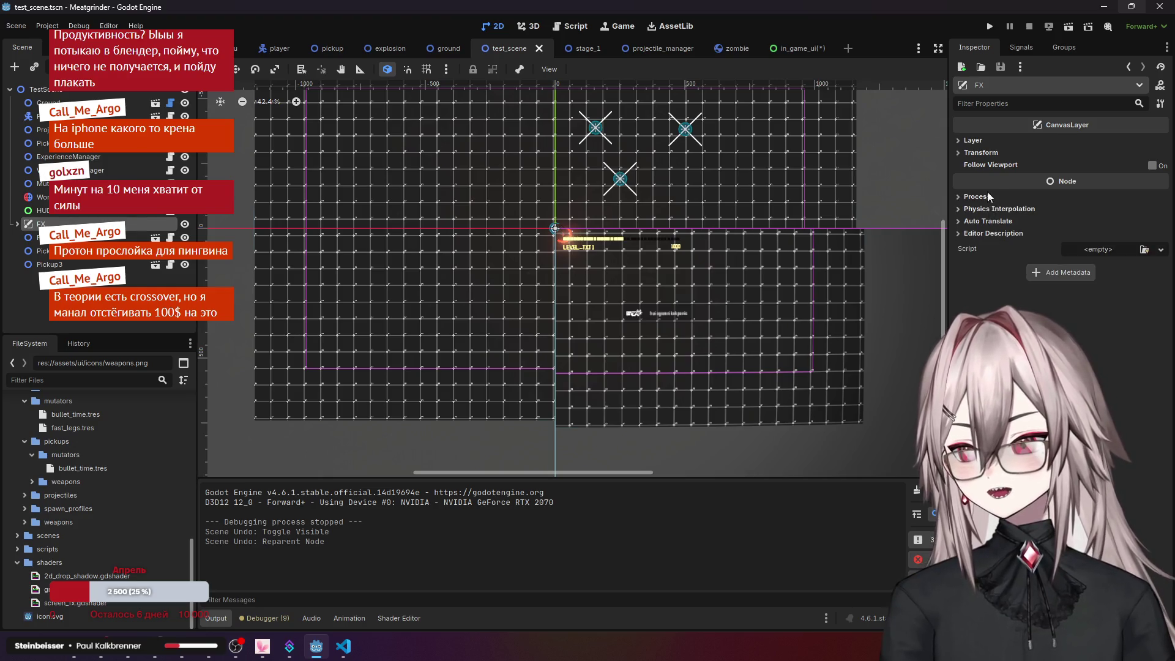
left_click(981, 142)
left_click(979, 141)
left_click(978, 140)
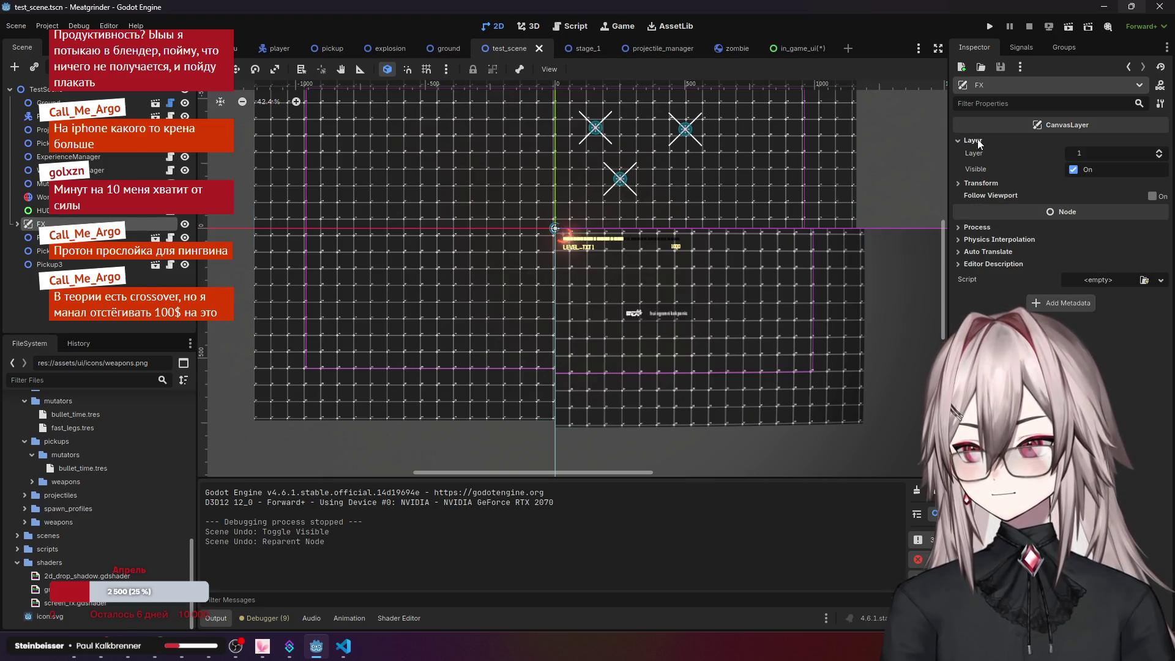
left_click(979, 142)
left_click(986, 197)
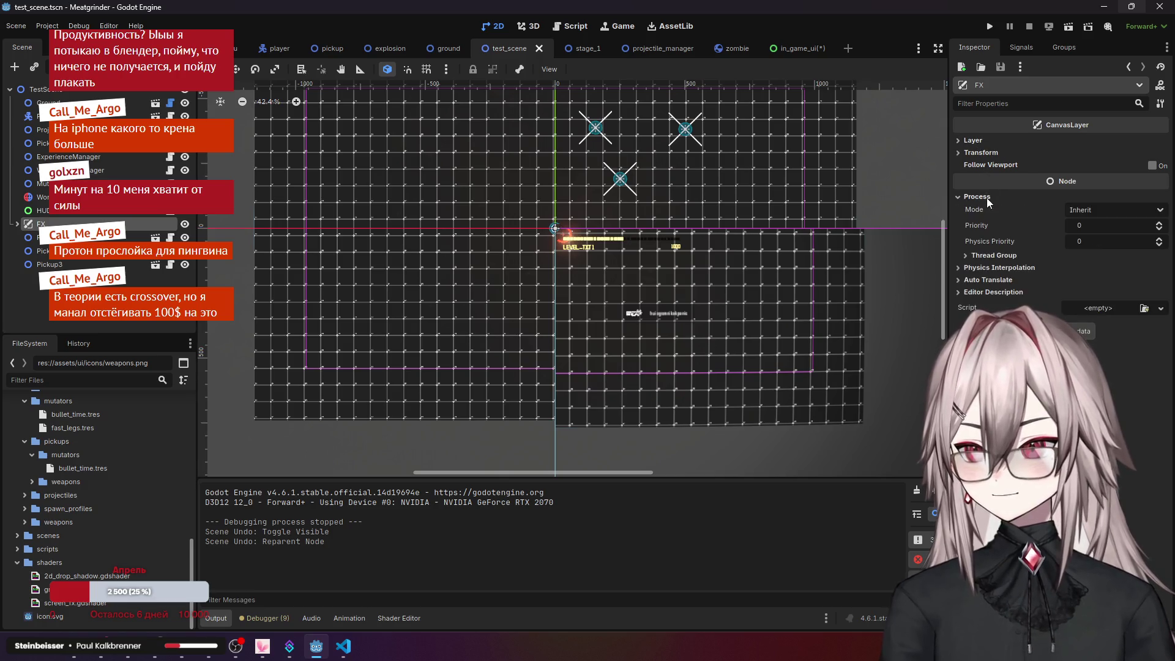
left_click(986, 197)
left_click(986, 207)
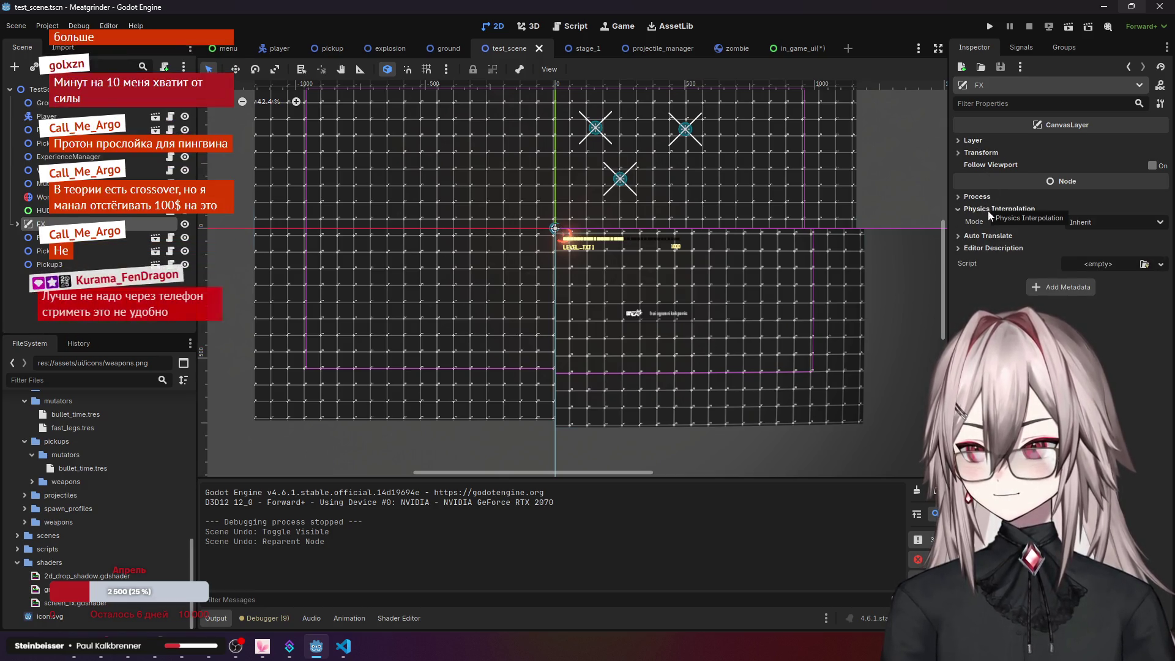
left_click(988, 209)
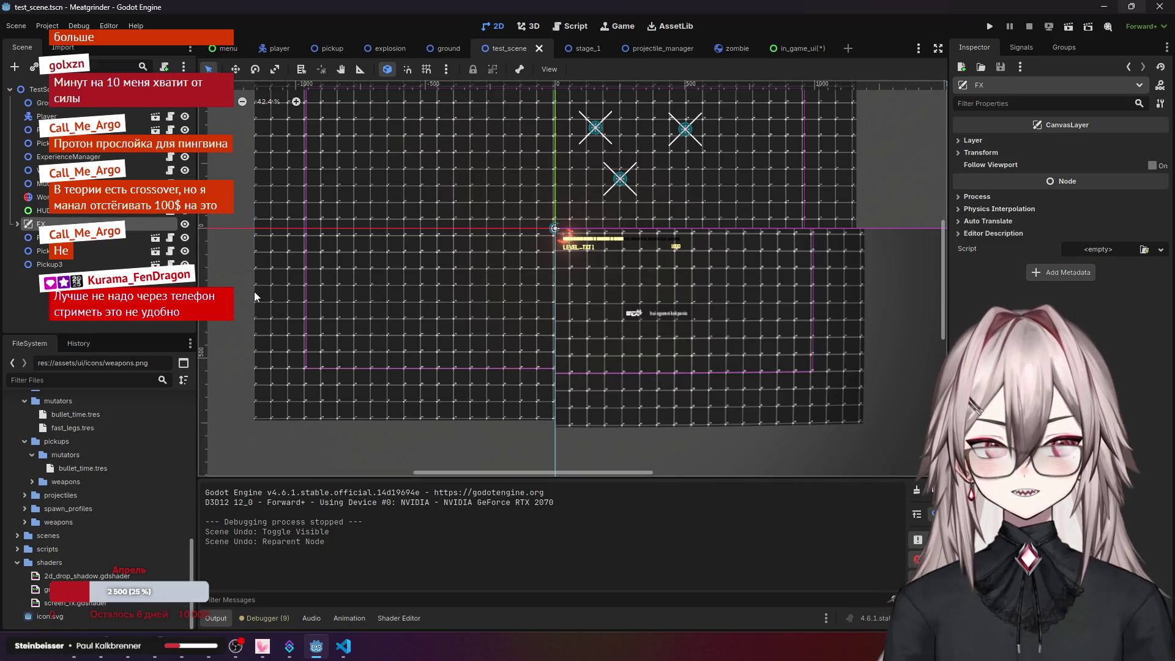
- Change the Mouse Filter of the ColorRect under FX from Stop to Ignore
left_click(17, 224)
left_click(43, 239)
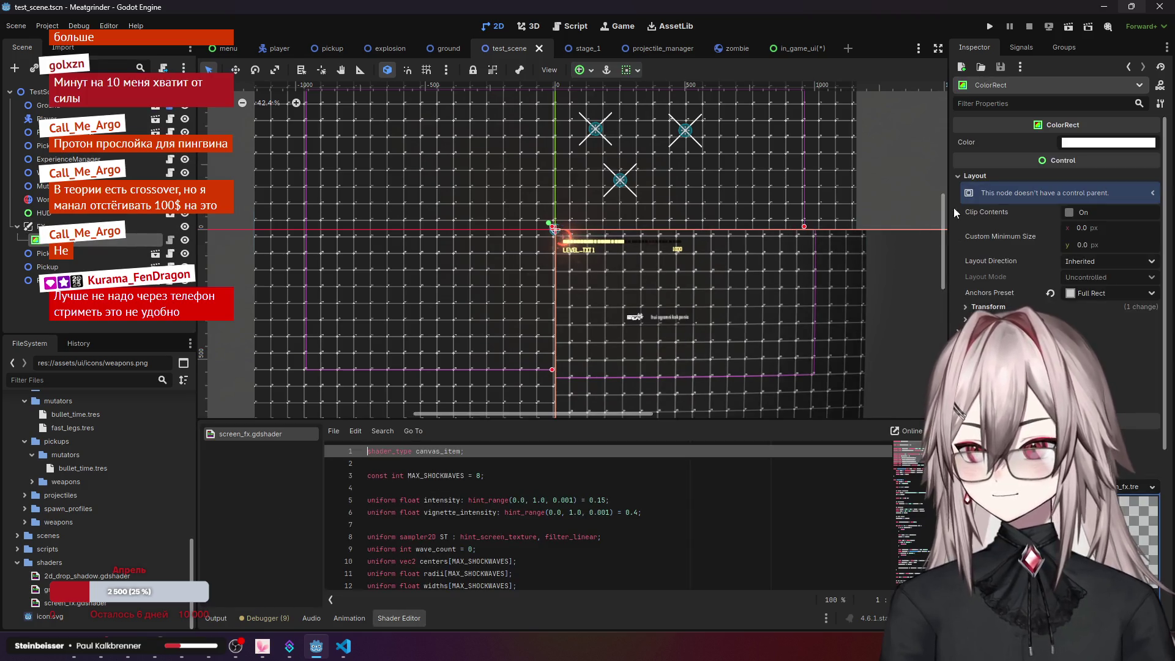
left_click(974, 175)
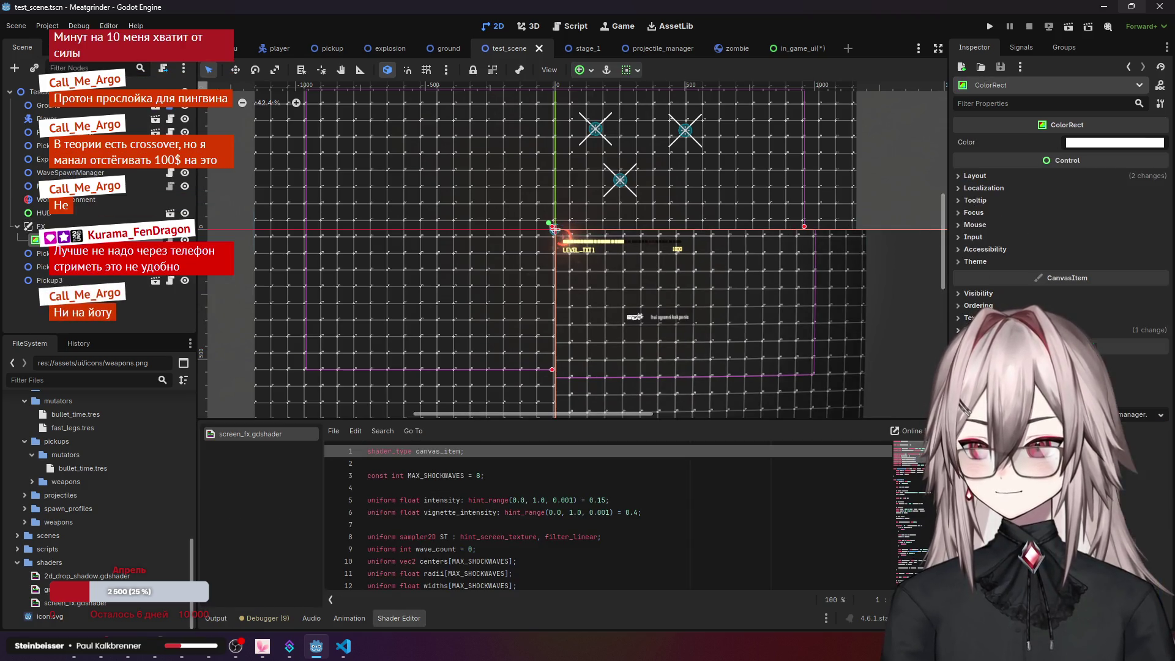
left_click(975, 225)
left_click(1086, 237)
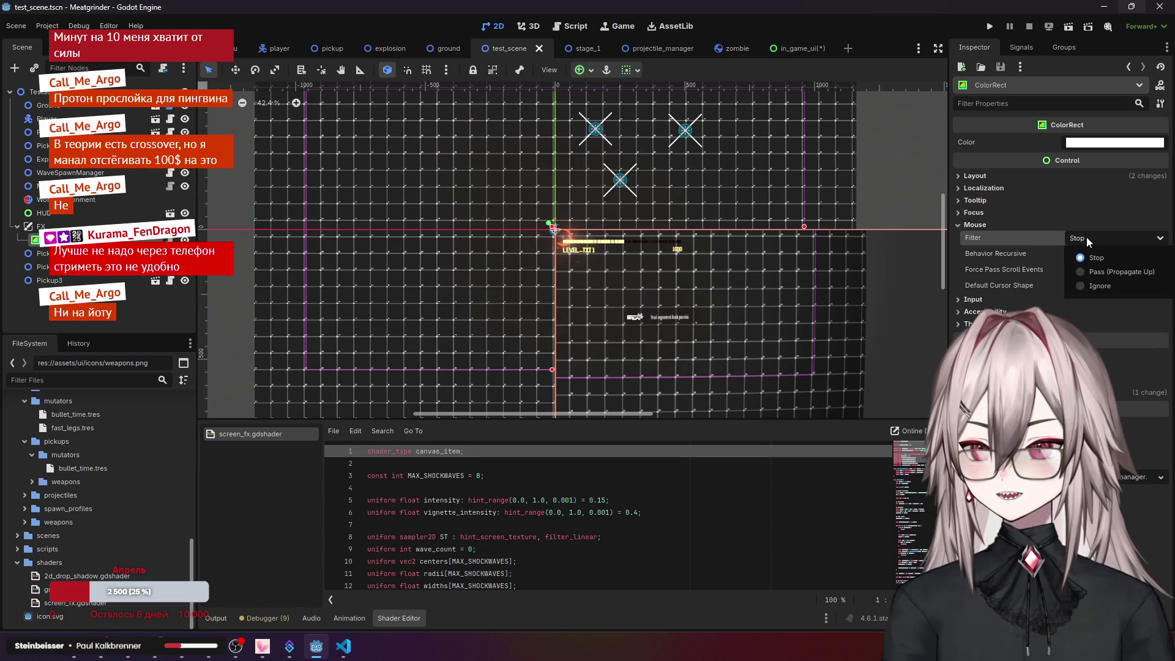
left_click(1101, 286)
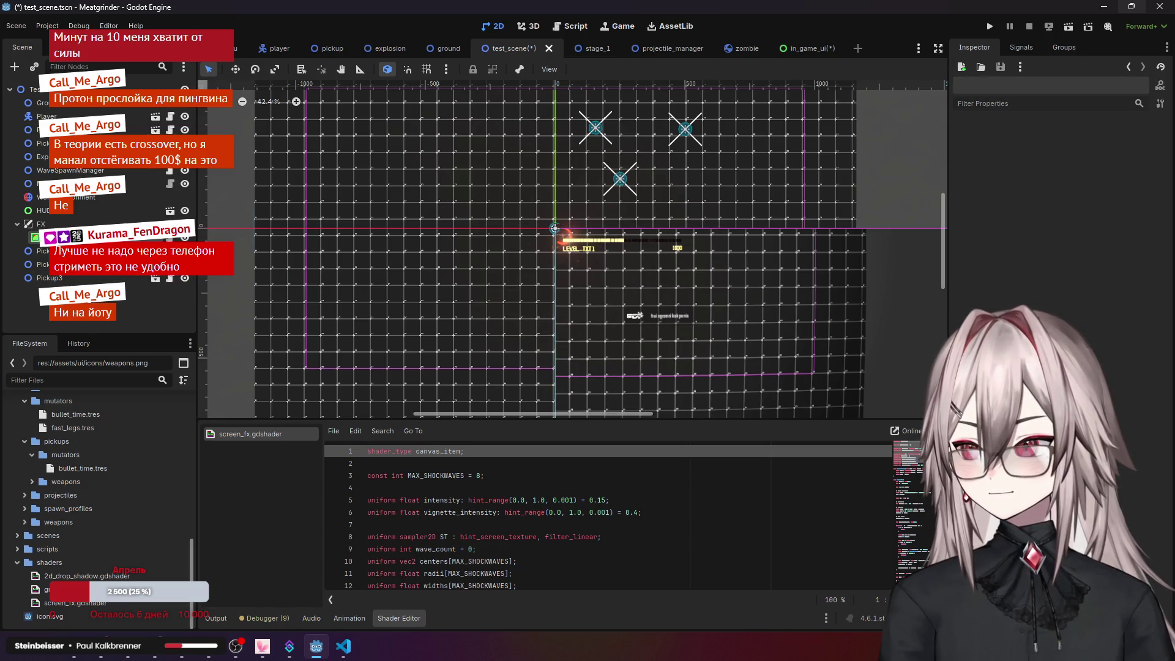
left_click(554, 228)
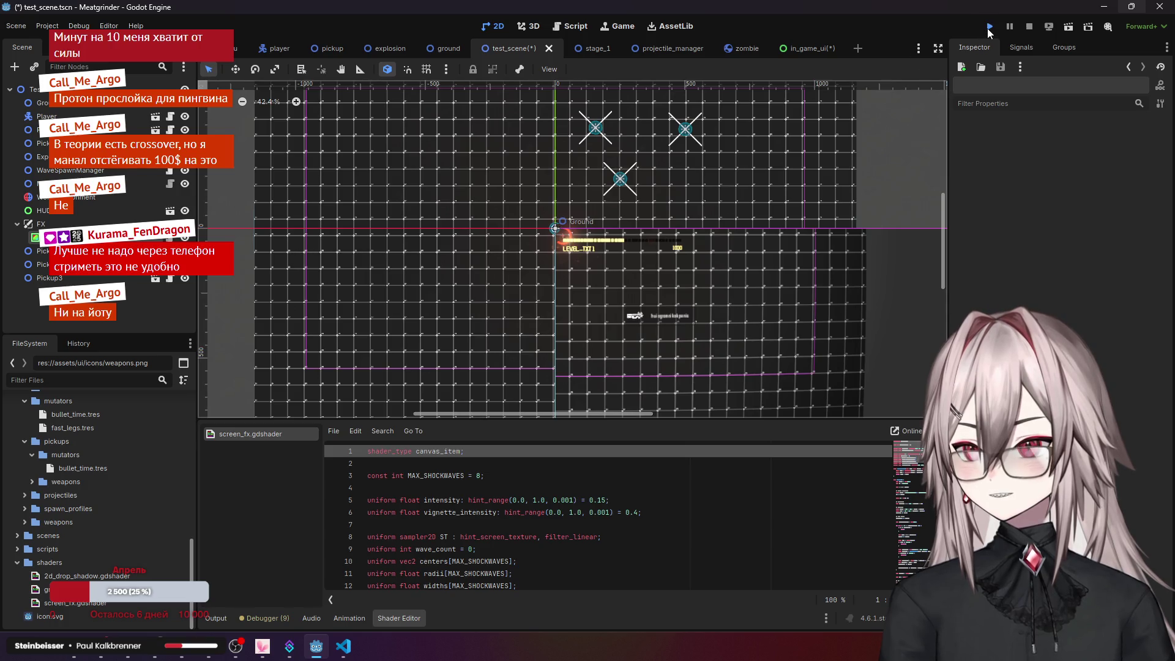
- Run Meatgrinder, start a game from the main menu, try the weapon button, then close the game
left_click(989, 26)
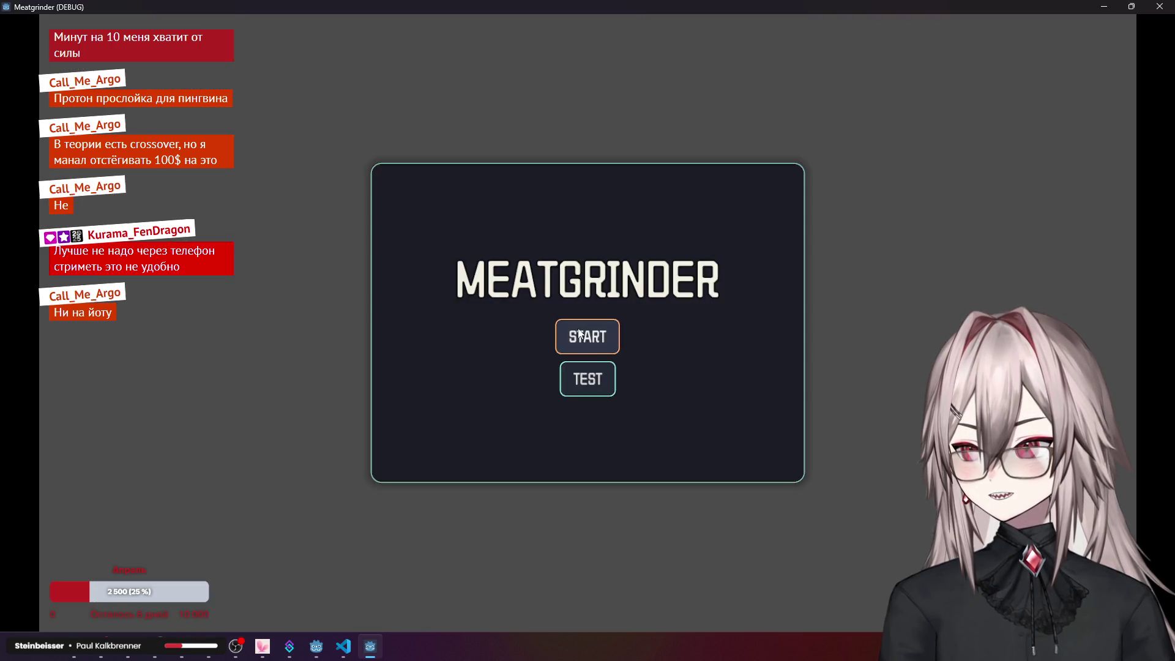
left_click(579, 333)
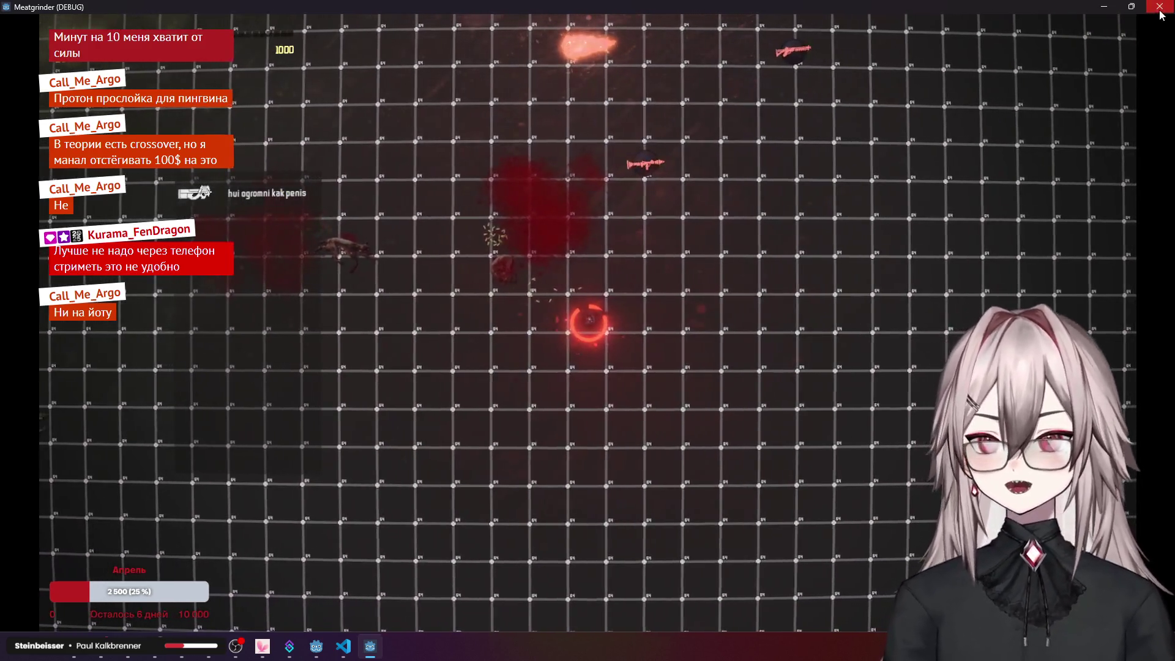
left_click(1160, 13)
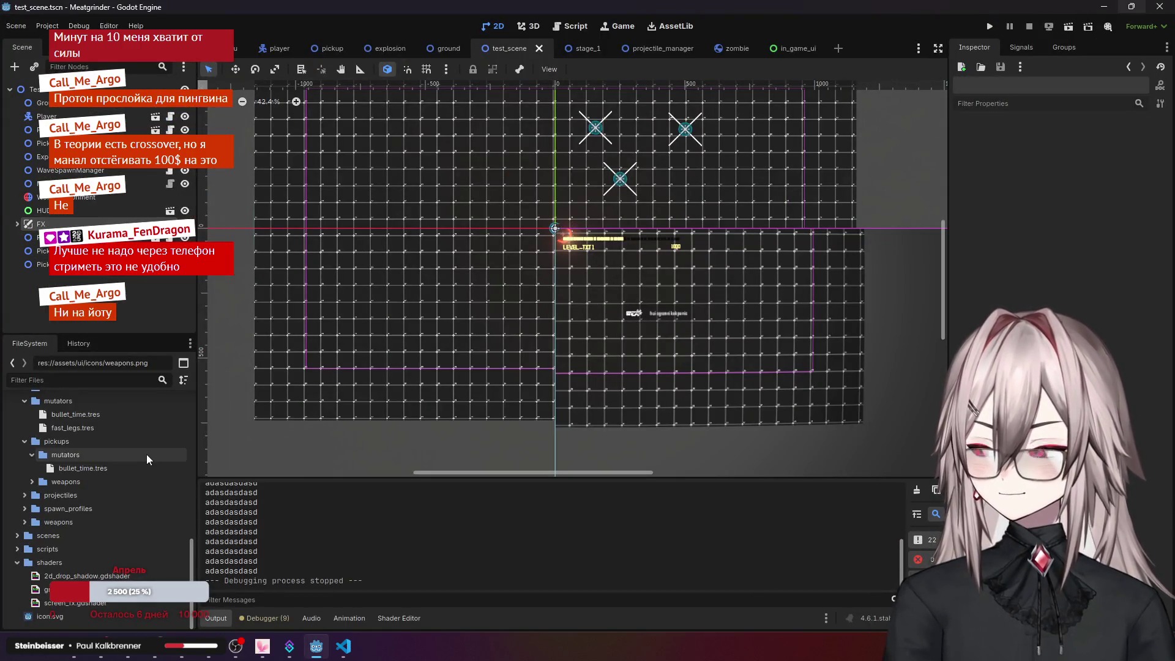
- Briefly bring up and minimize the test.gd code editor, then return to the in_game_ui scene
mouse_move(352, 654)
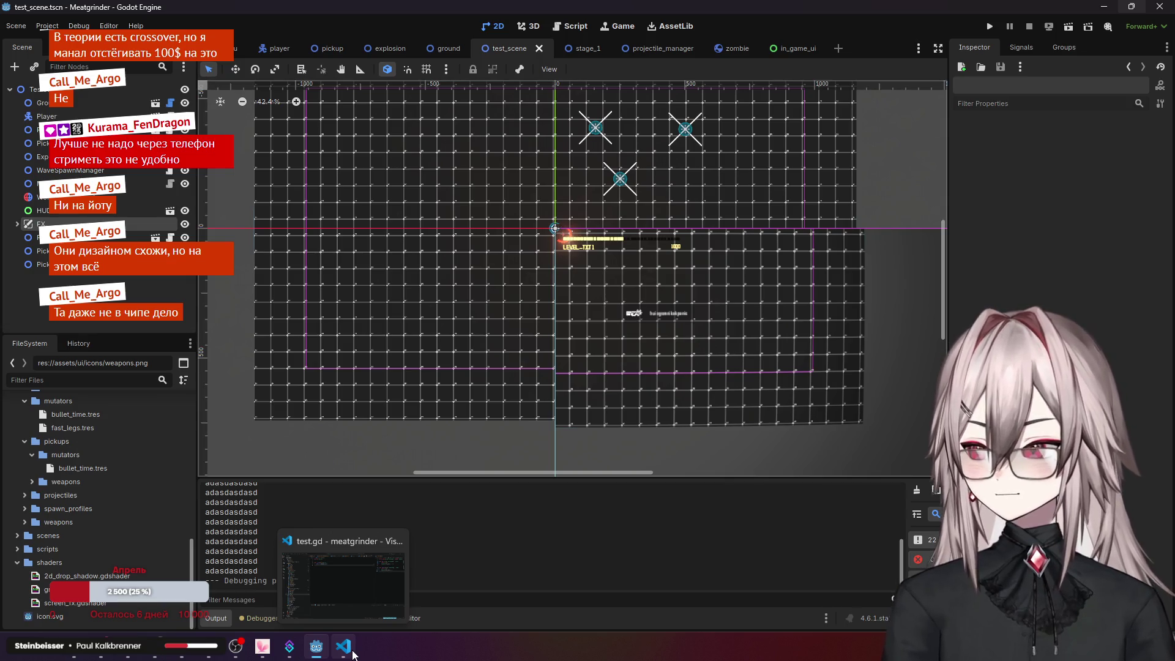
scroll(517, 521, "up", 5)
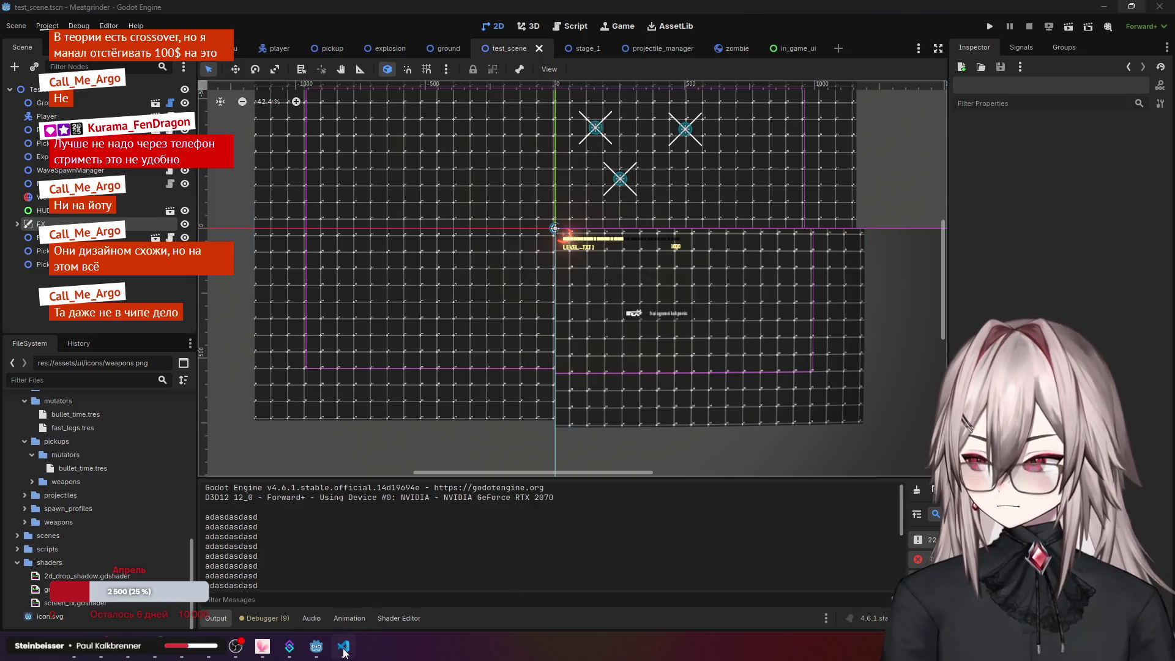
left_click(344, 648)
left_click(343, 647)
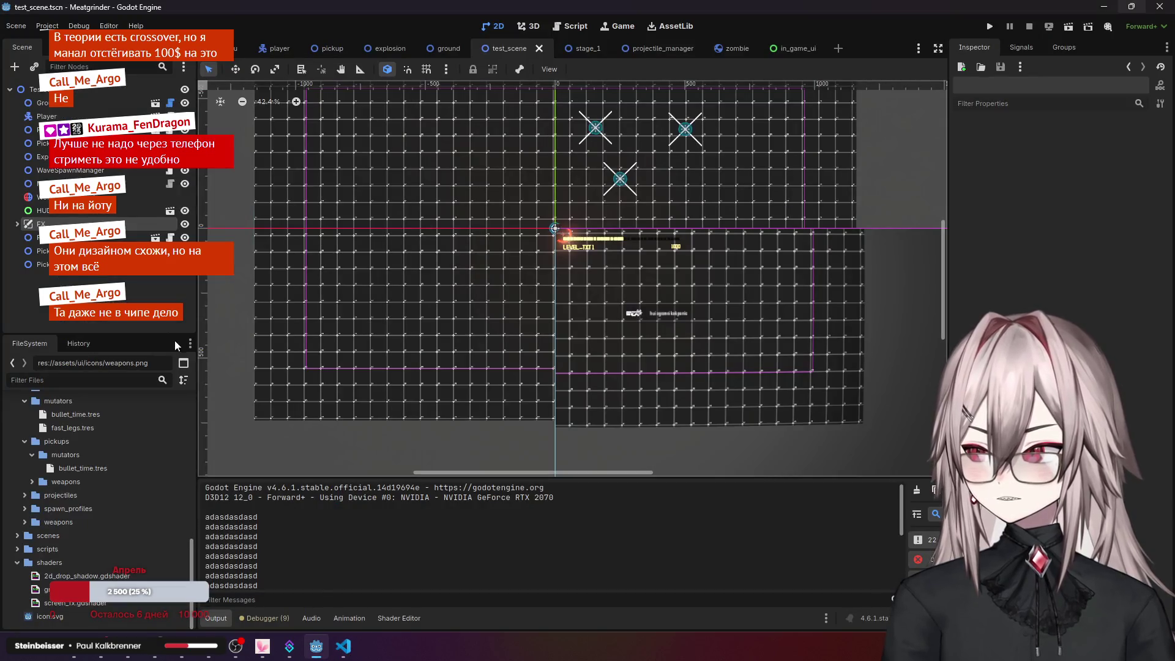
left_click(799, 54)
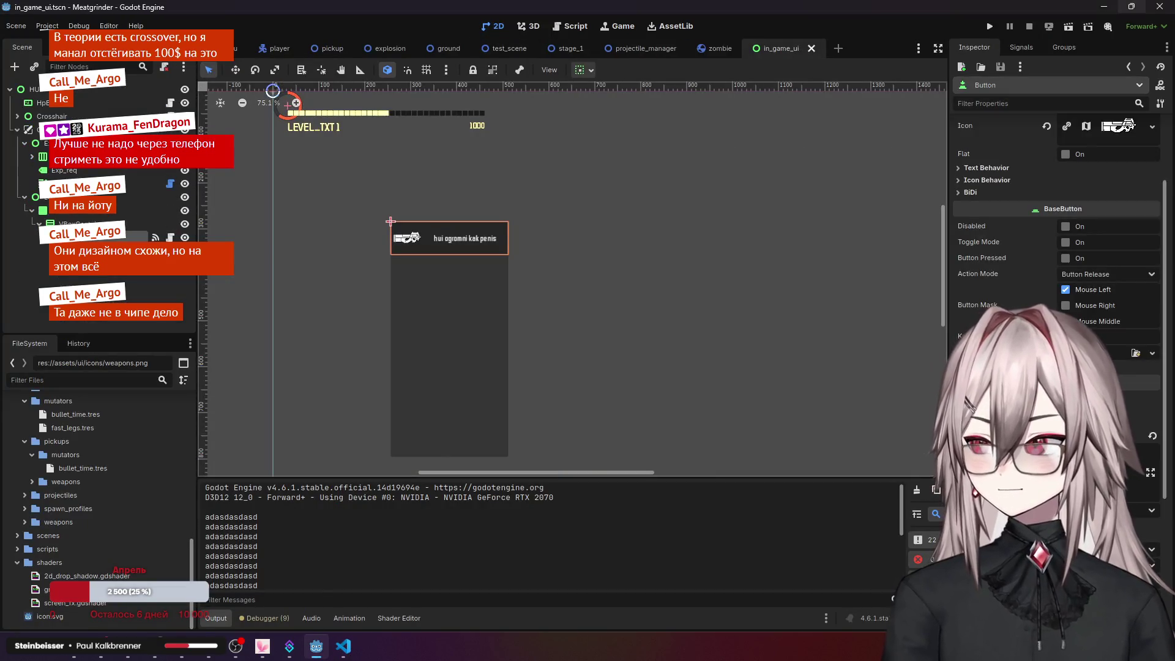
- Disconnect _onTest from the weapon button's pressed signal and save the in_game_ui scene
scroll(1056, 245, "down", 5)
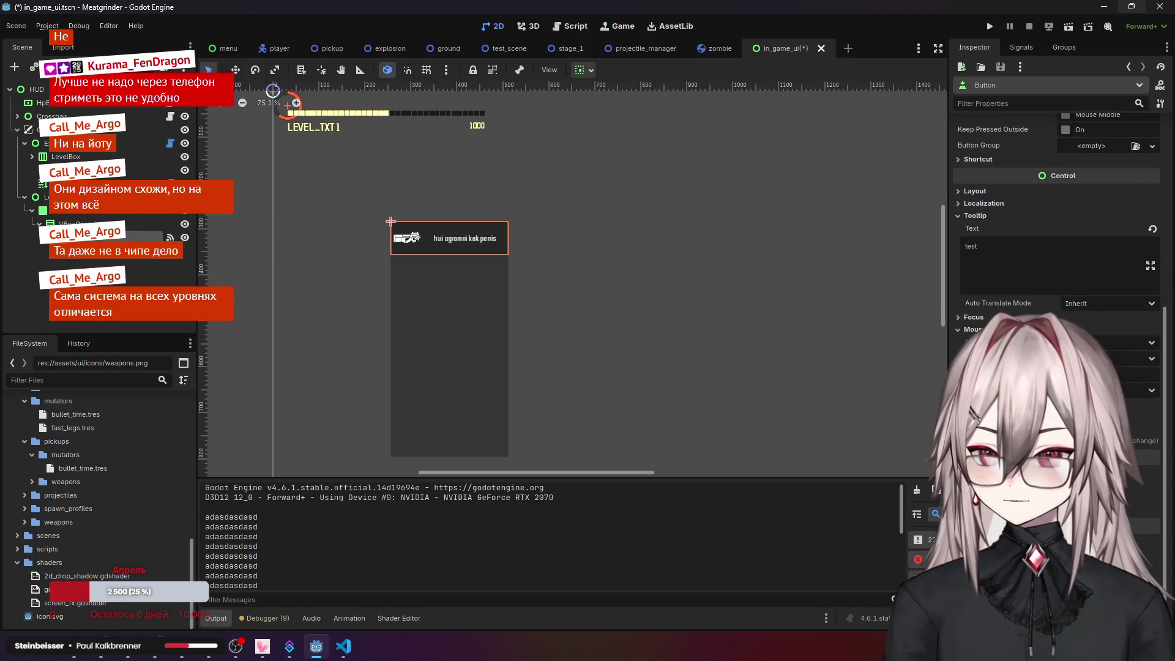
left_click(1019, 51)
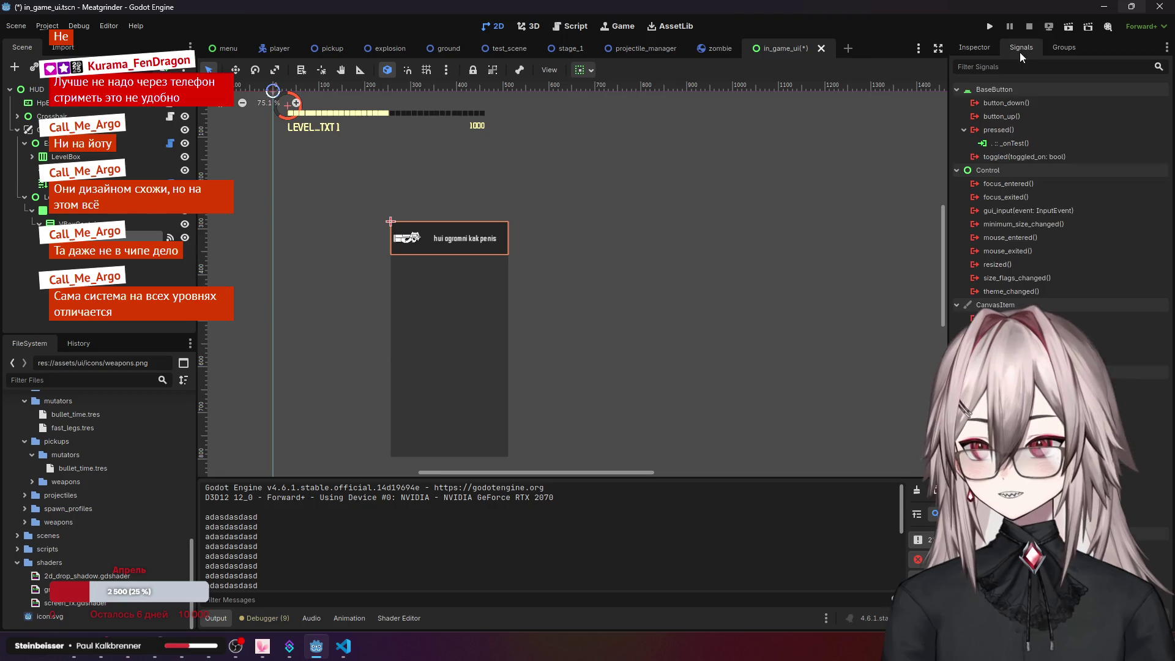
right_click(1037, 145)
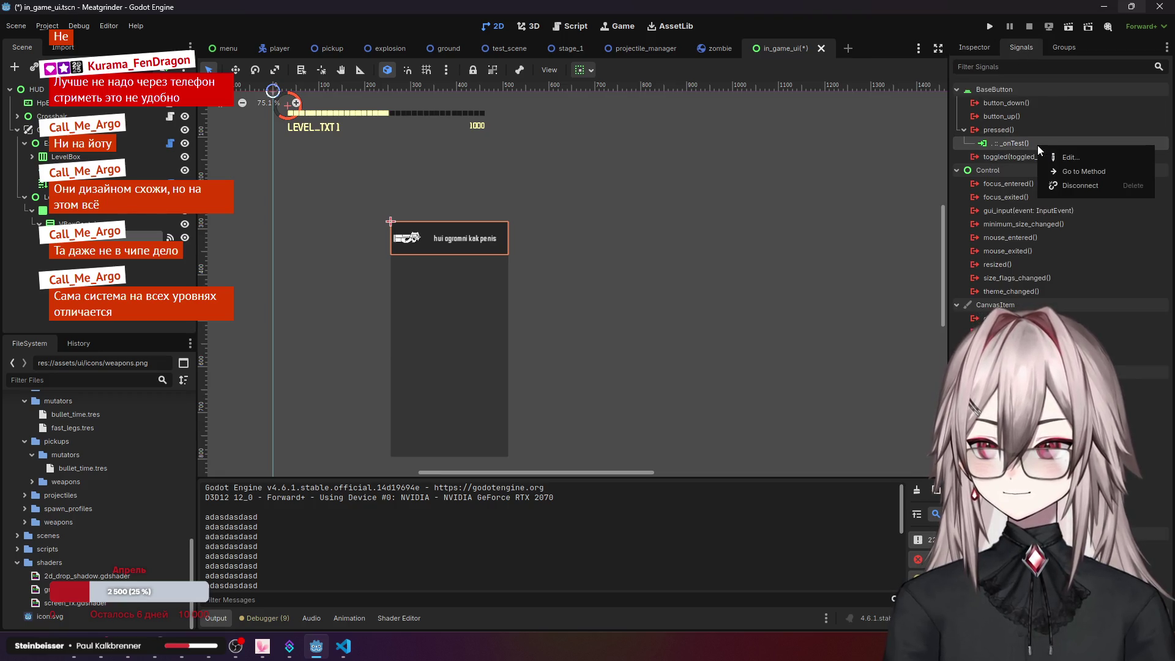
left_click(1072, 184)
left_click(963, 49)
key("Escape")
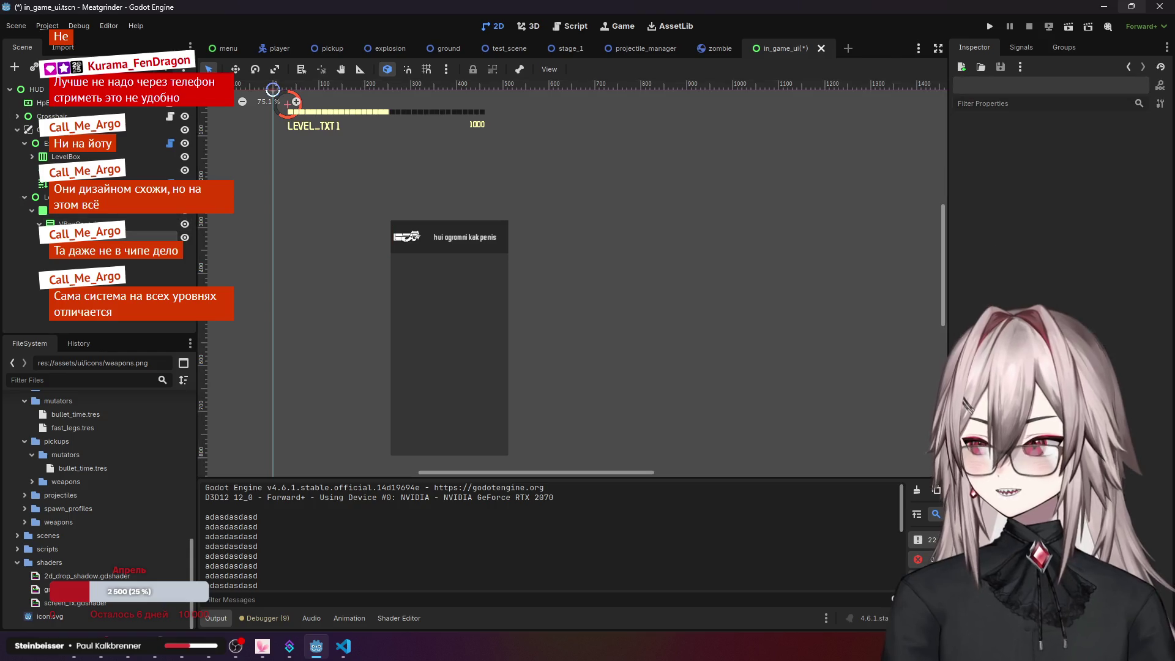
key("ctrl+s")
- Delete test.gd from the ui scripts folder in VS Code, moving it to the Recycle Bin
key("alt+Tab")
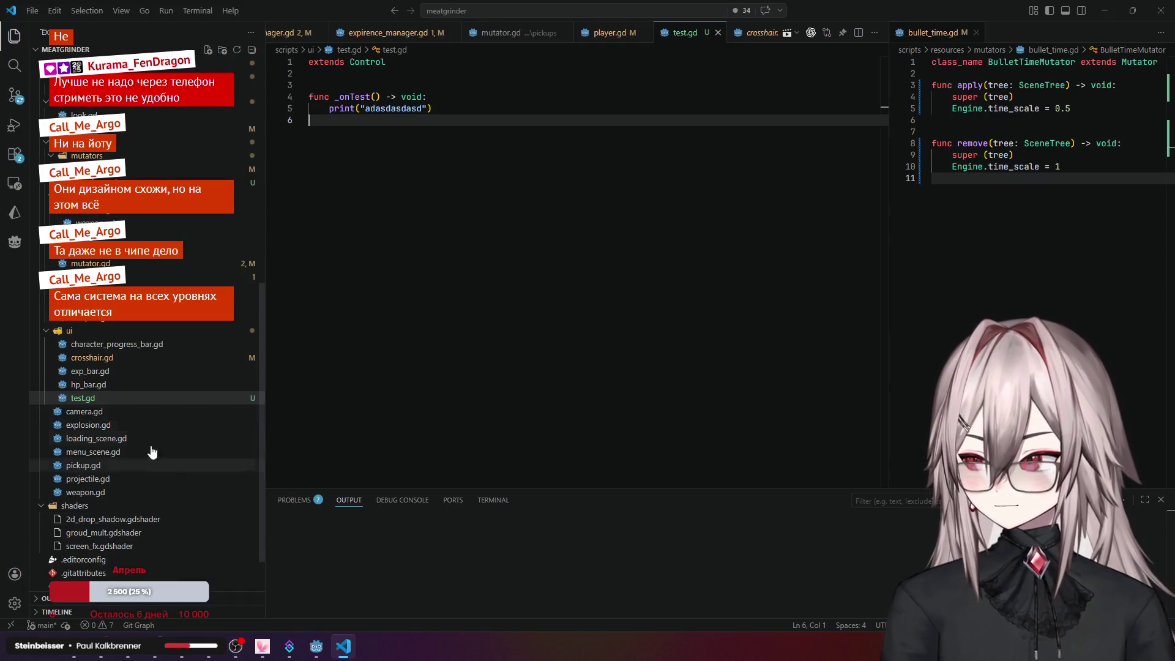
right_click(94, 396)
left_click(112, 386)
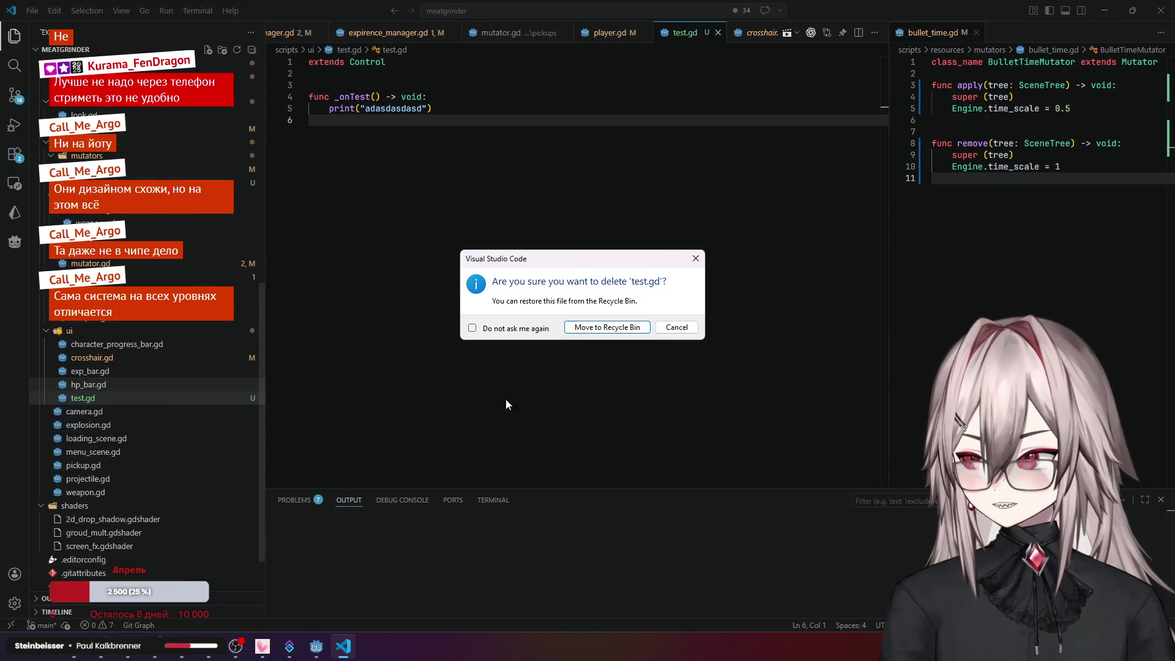
left_click(608, 330)
left_click(517, 131)
left_click(610, 155)
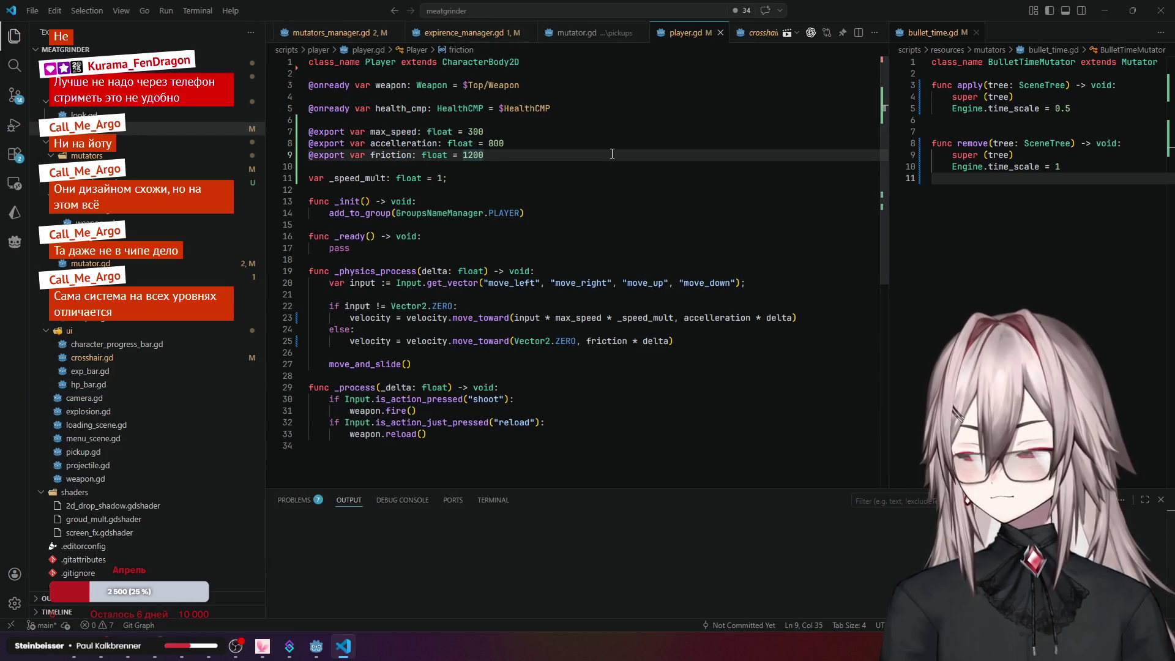
key("alt+Tab")
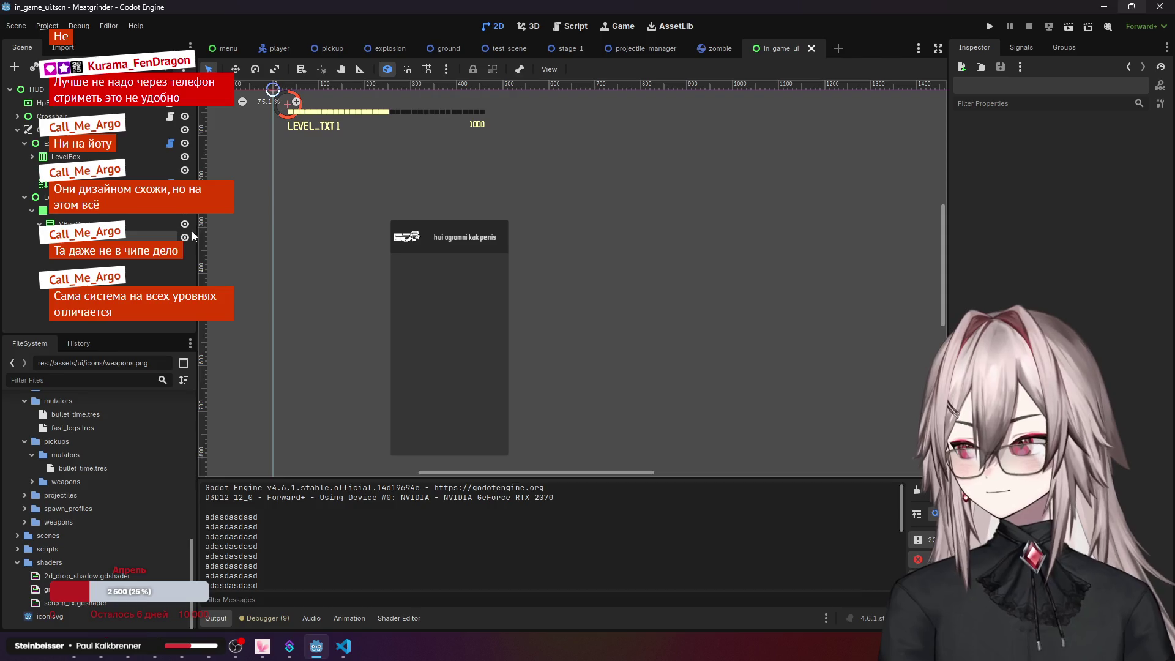